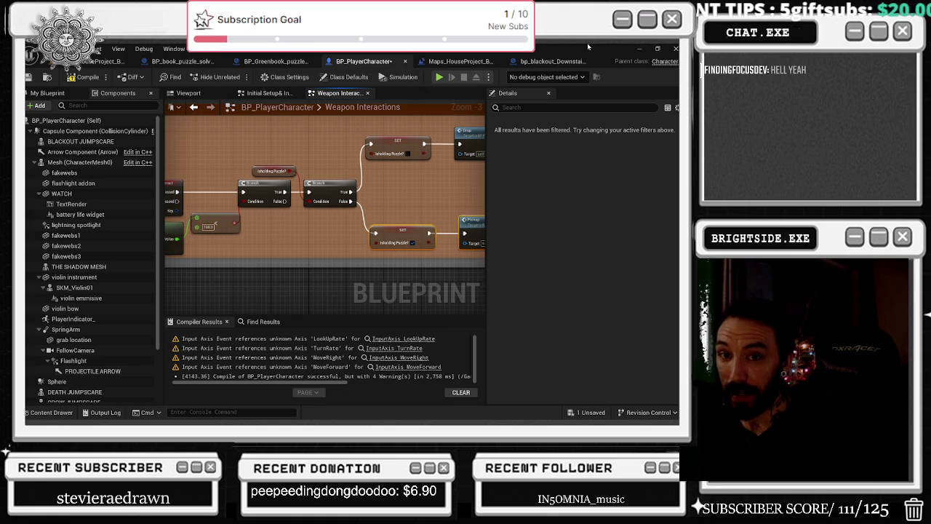
Zoom out of the Weapon Interactions graph and save the BP_PlayerCharacter Blueprint.
scroll(293, 251, "down", 5)
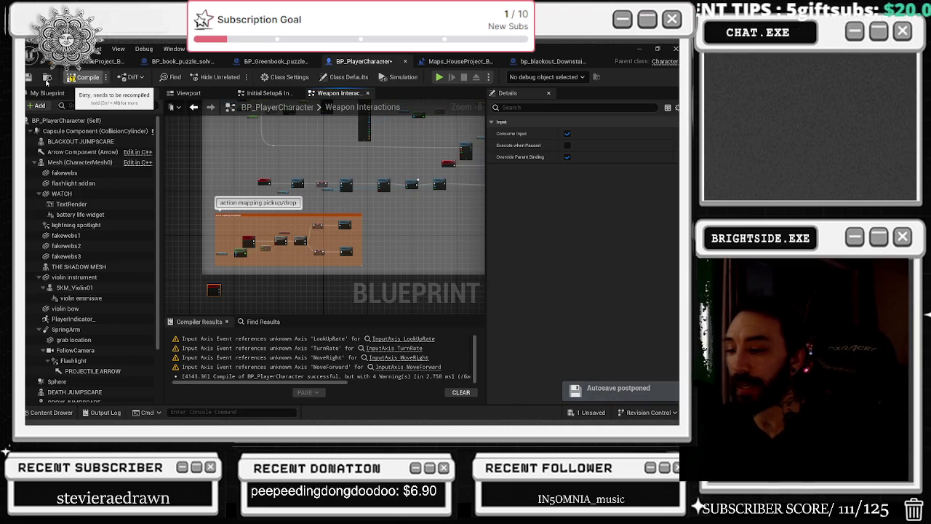
left_click(28, 77)
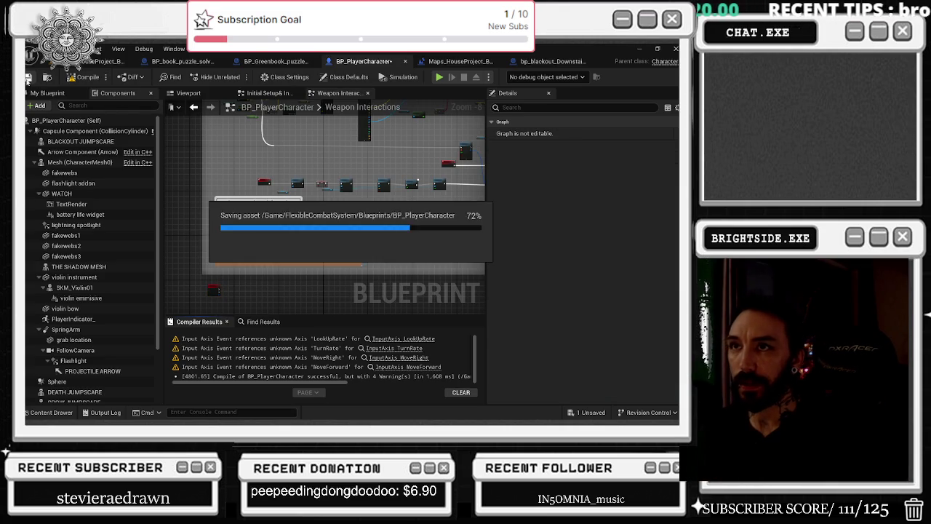
Check the HouseProject level viewport from further back, then move to the BP_Greenbook_puzzle_solve_physics event graph.
left_click(105, 62)
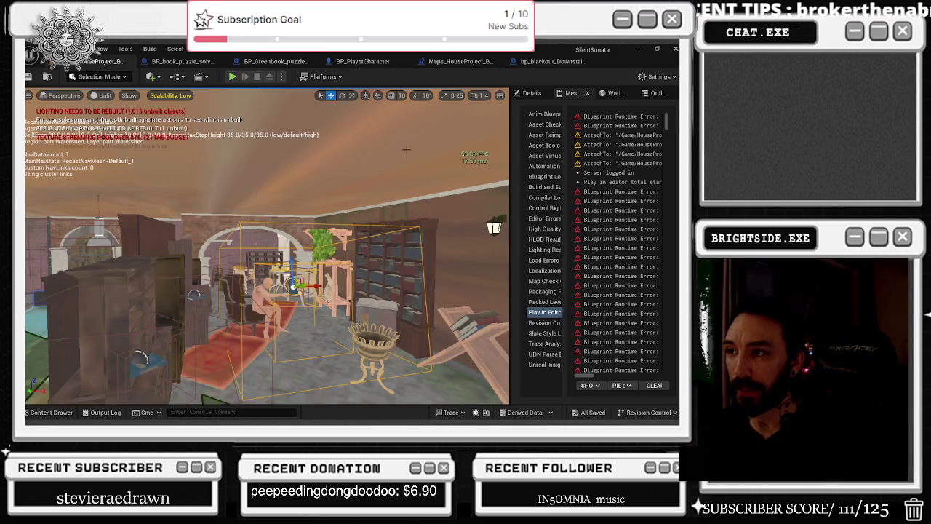
scroll(359, 269, "down", 3)
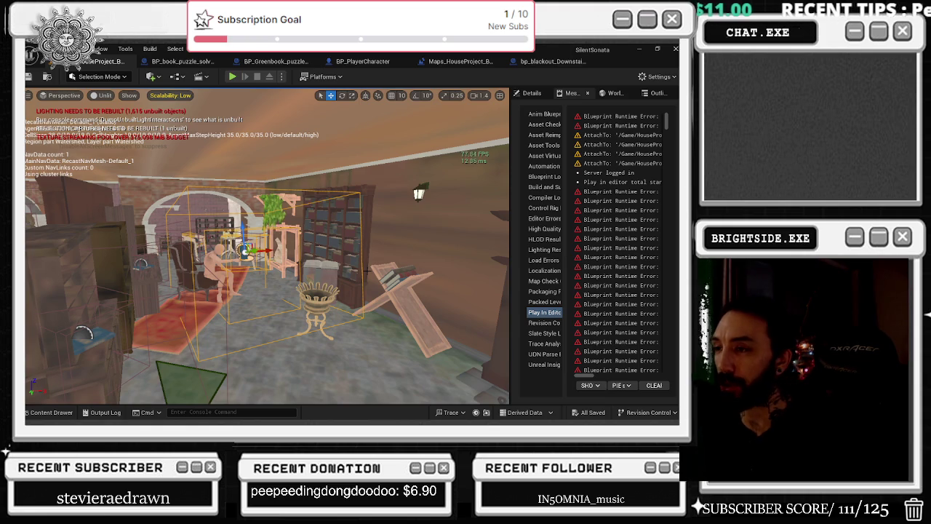
key("ctrl+Tab")
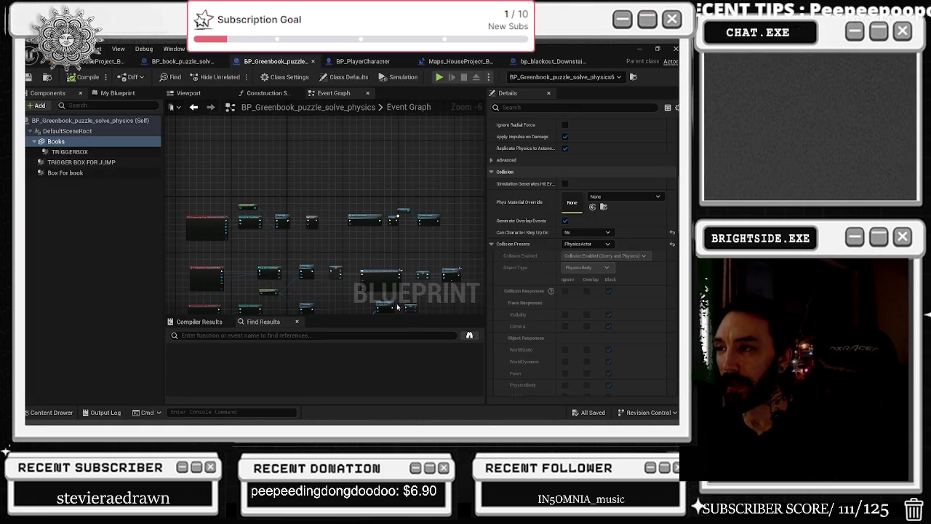
Select the upper row of nodes in the book puzzle Event Graph, then switch to the YouTube browser.
mouse_move(206, 191)
left_mouse_down()
mouse_move(372, 248)
mouse_move(428, 249)
mouse_move(425, 209)
left_mouse_up()
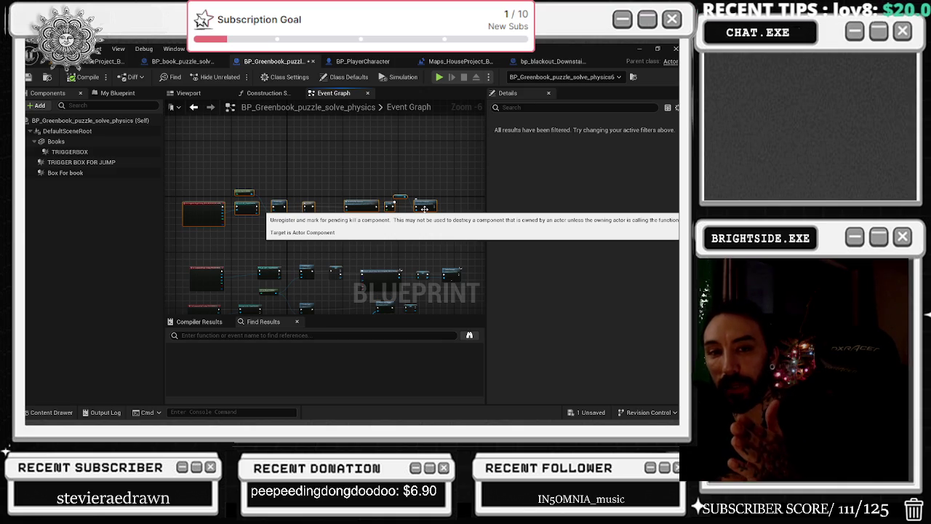
key("alt+Tab")
key("Tab")
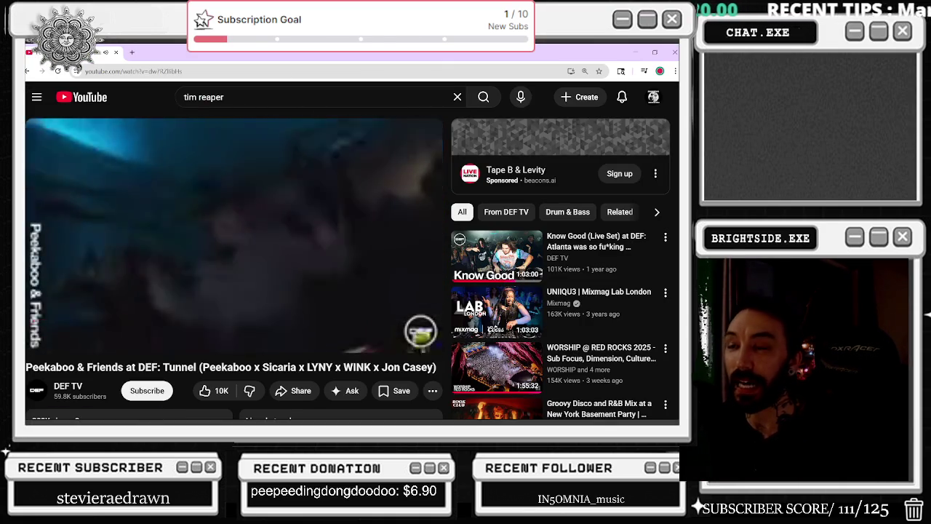
In a new tab, search YouTube for 'welcome to the game' and play the playlist's Part 1, muted.
left_click(133, 52)
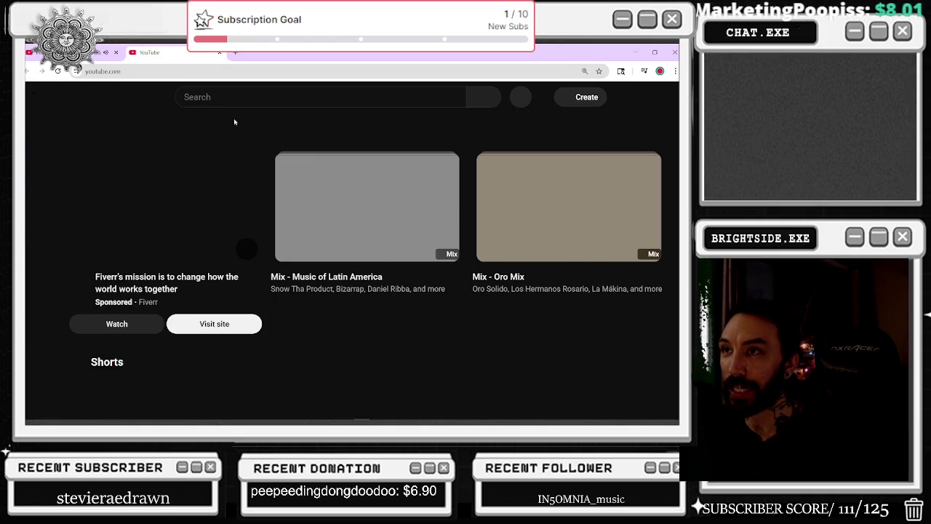
left_click(264, 98)
type("welco")
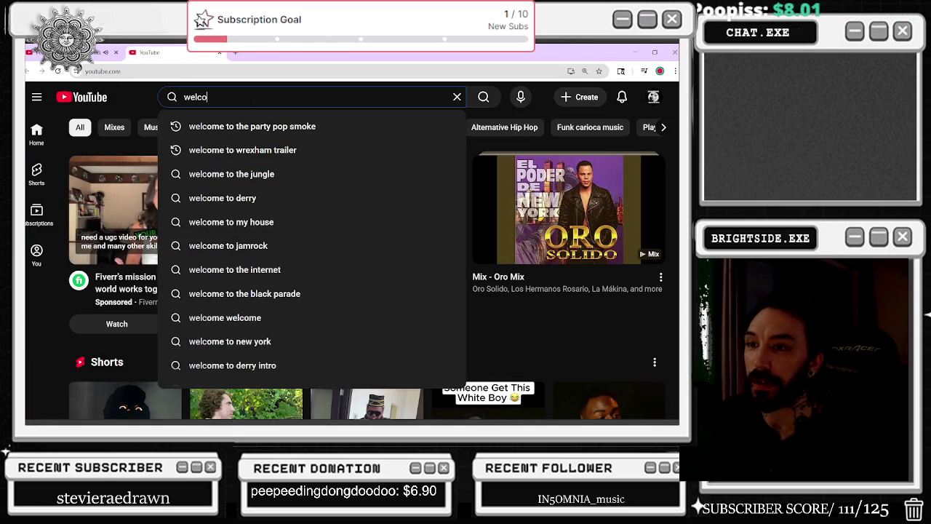
type("me to the game")
key("Return")
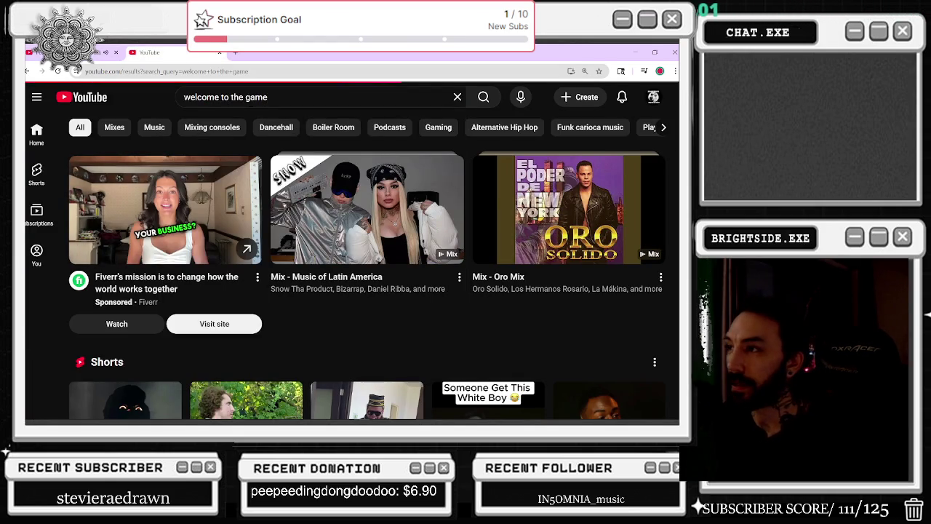
scroll(426, 234, "down", 2)
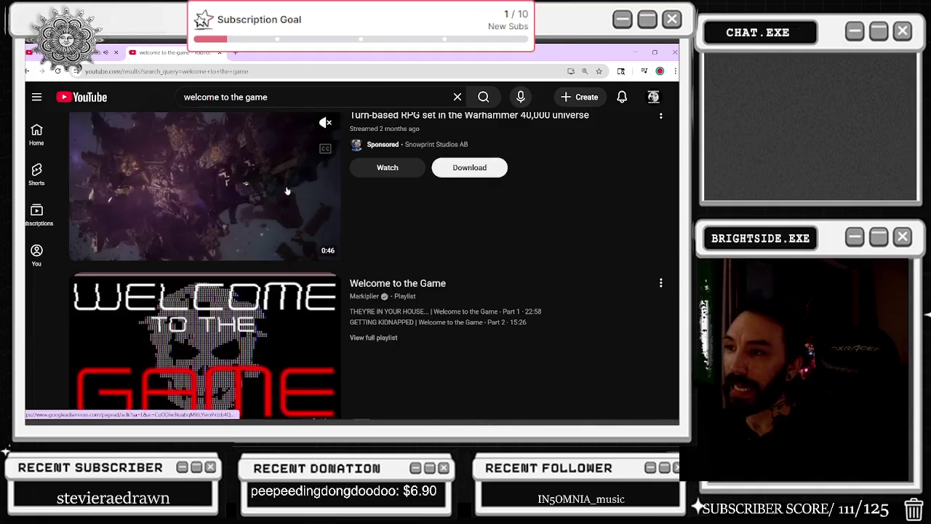
left_click(326, 289)
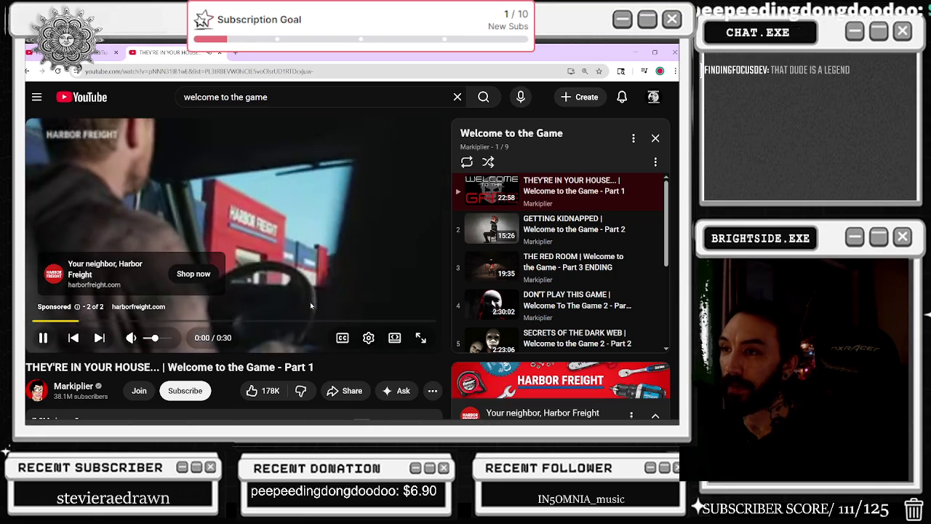
left_click(130, 338)
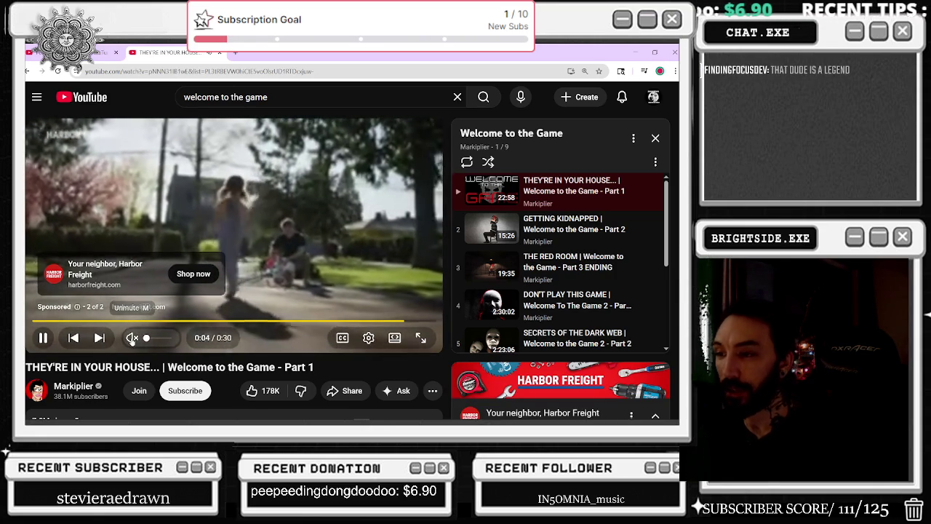
Skip the pre-roll ad so Welcome to the Game Part 1 starts.
left_click(412, 305)
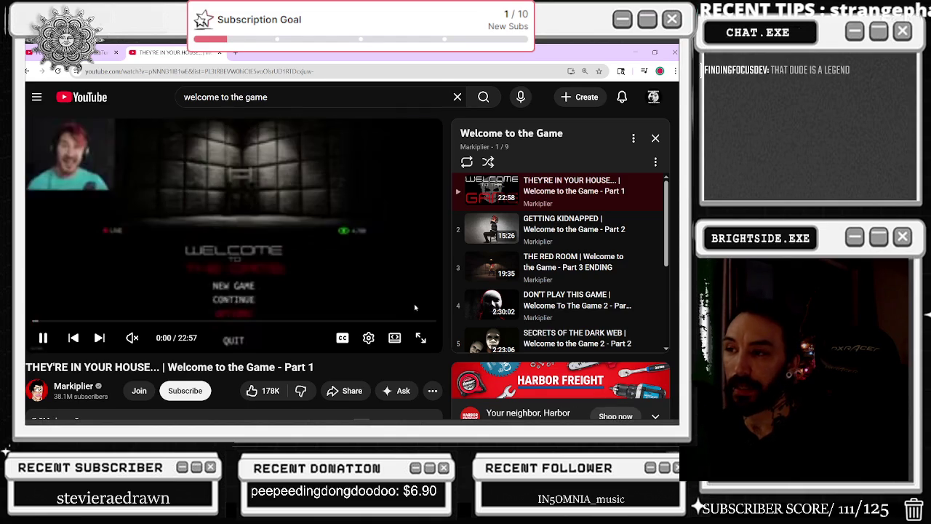
scroll(364, 305, "down", 2)
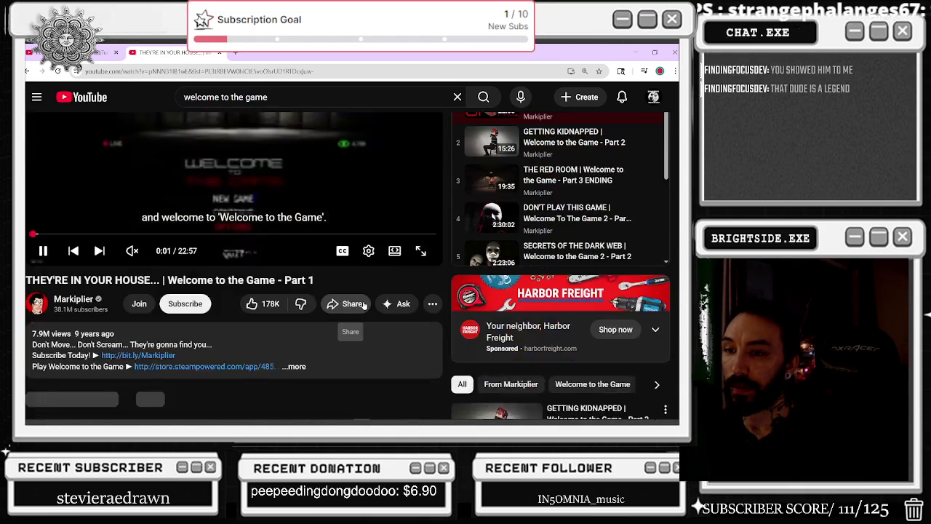
scroll(291, 320, "up", 1)
scroll(219, 331, "down", 1)
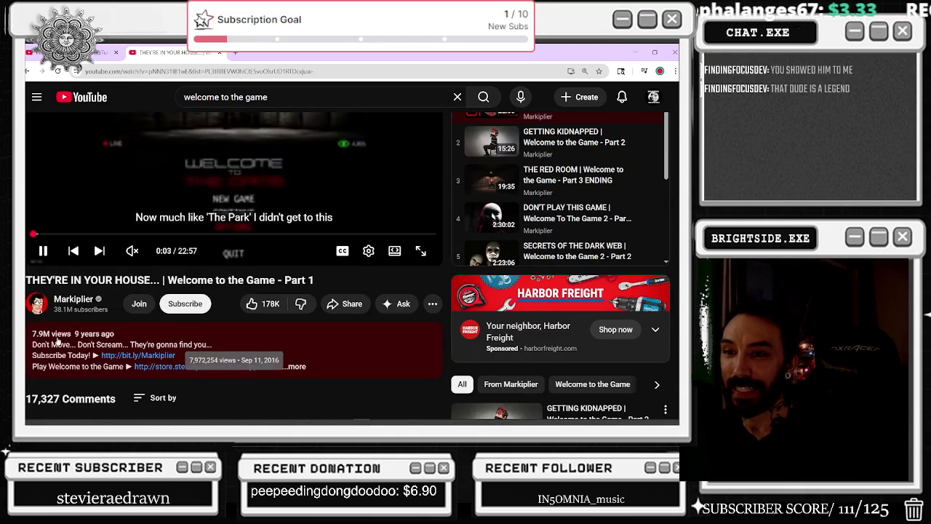
scroll(425, 364, "up", 2)
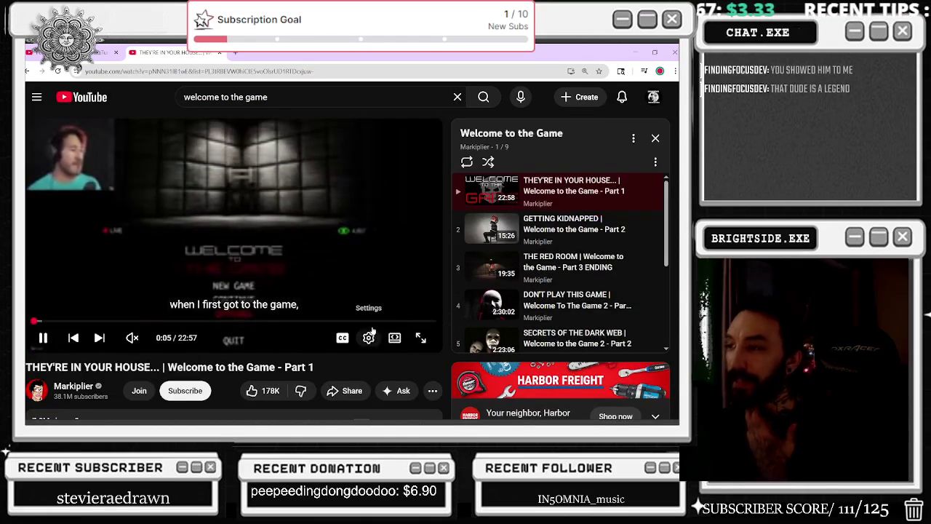
Browse the player's Quality settings, then play playlist item 3, THE RED ROOM.
left_click(369, 338)
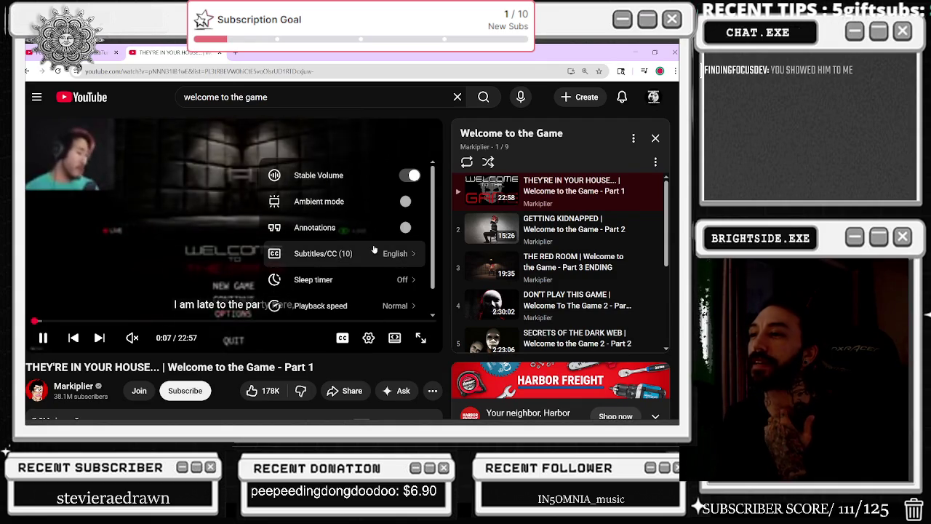
scroll(373, 254, "down", 1)
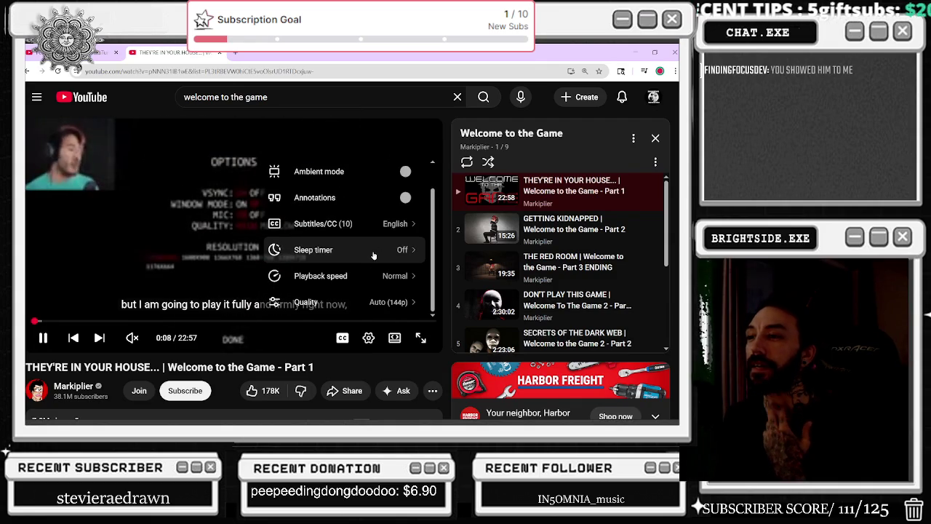
left_click(356, 302)
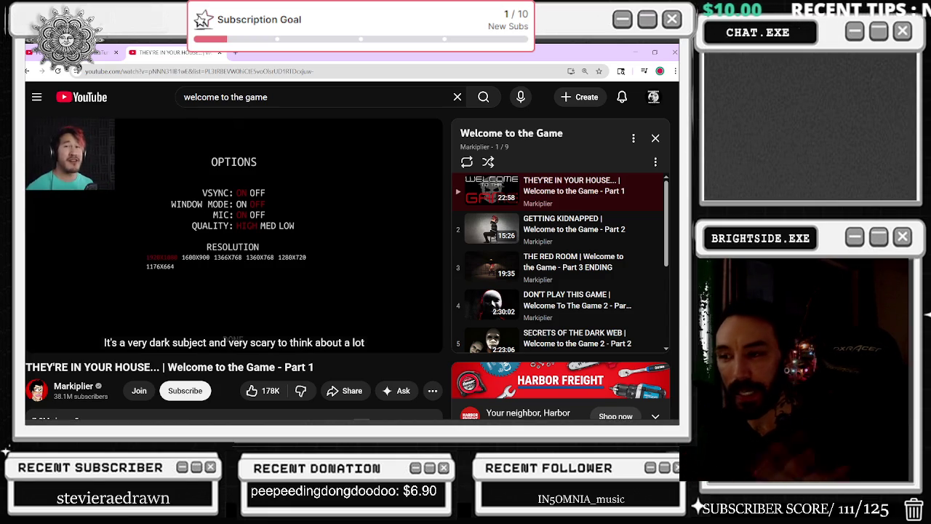
mouse_move(248, 268)
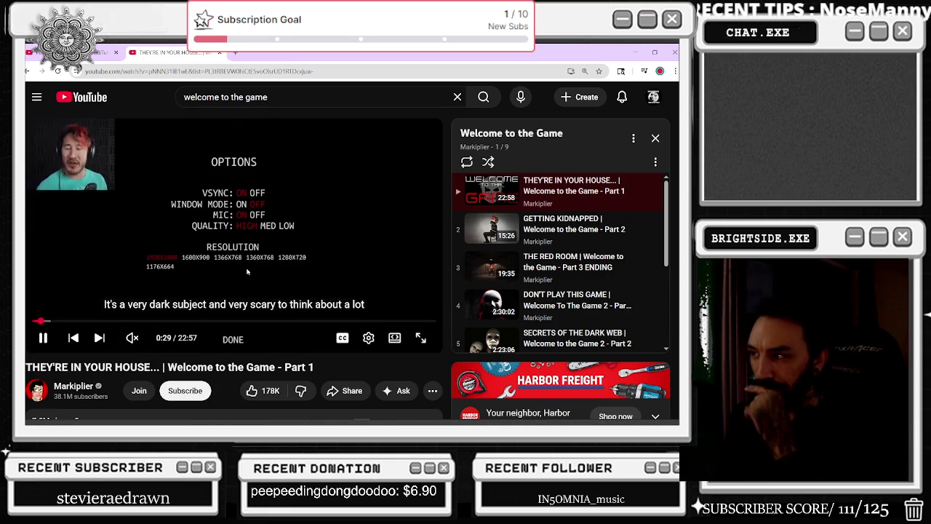
left_click(477, 277)
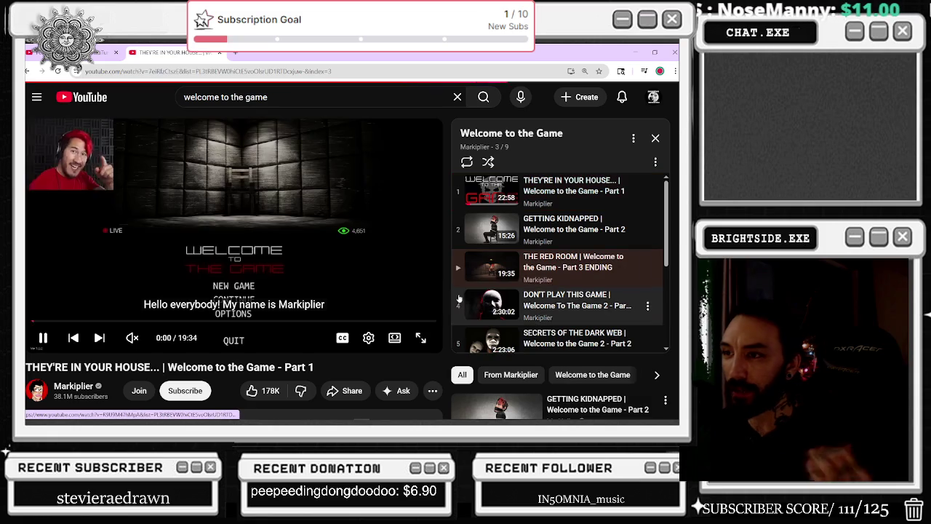
Jump THE RED ROOM ahead to 6:31, then switch to playlist item 6, Welcome to the Game 2 Part 3.
scroll(146, 321, "down", 1)
scroll(167, 278, "up", 1)
left_click(167, 321)
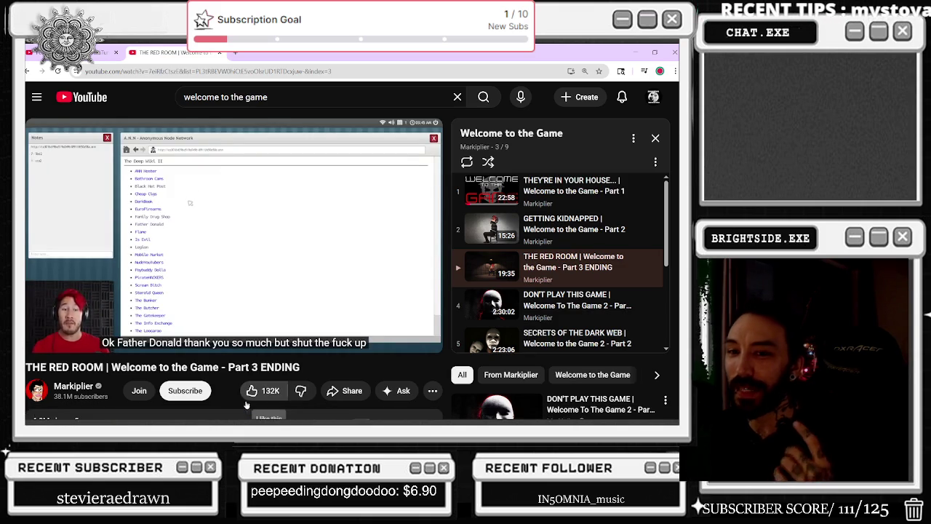
mouse_move(210, 353)
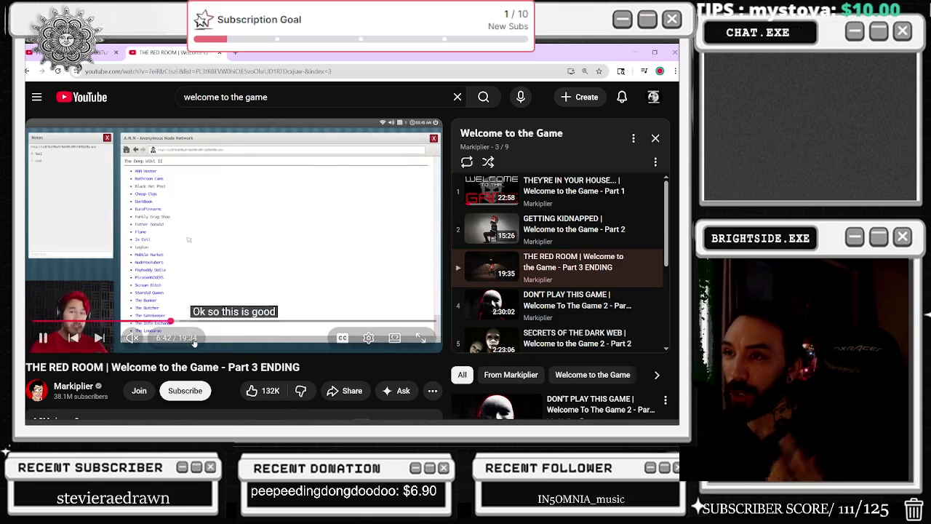
scroll(564, 289, "down", 2)
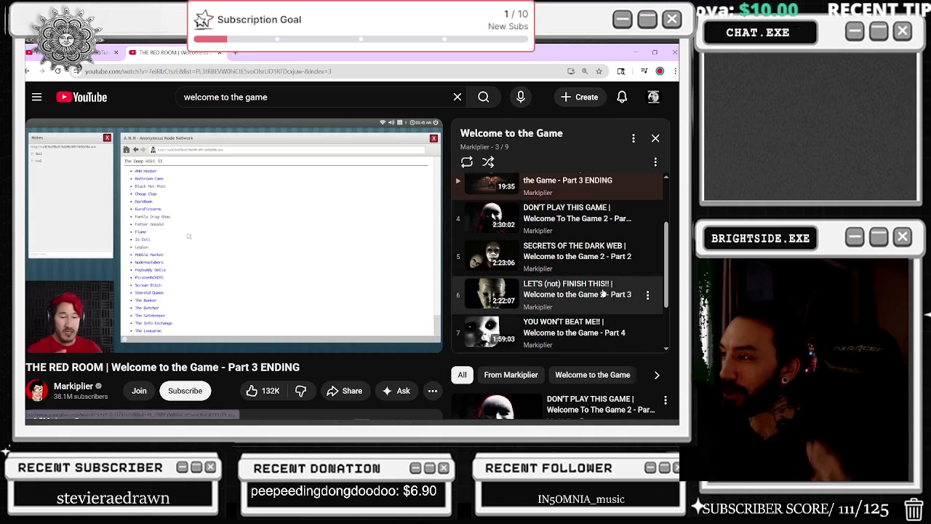
left_click(560, 291)
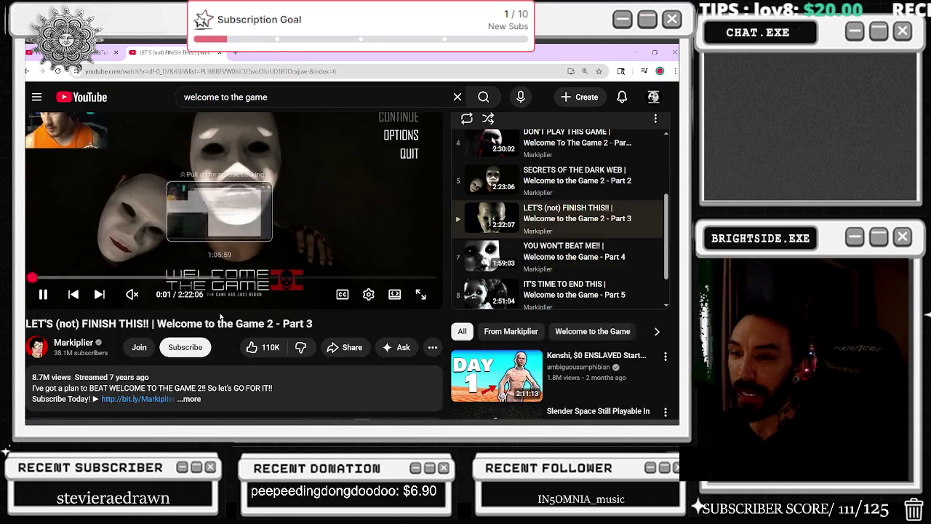
Seek to about 1:23, unmute with volume slightly lowered, then move playback to around 1:50.
left_click_drag(193, 321, 208, 320)
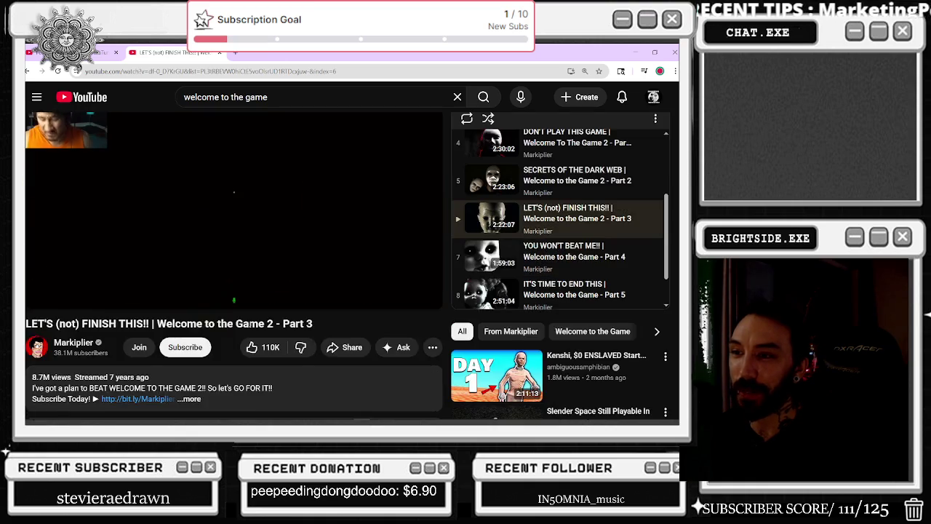
left_click(267, 322)
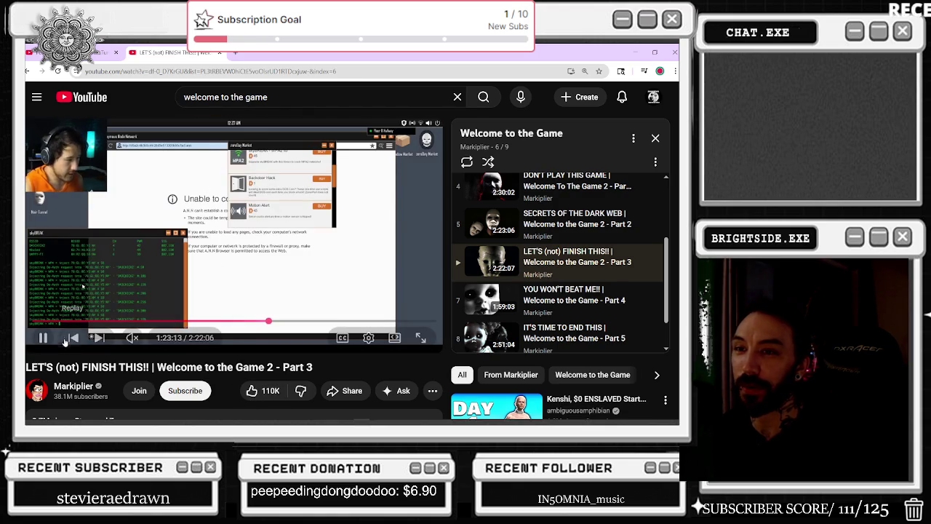
left_click(151, 339)
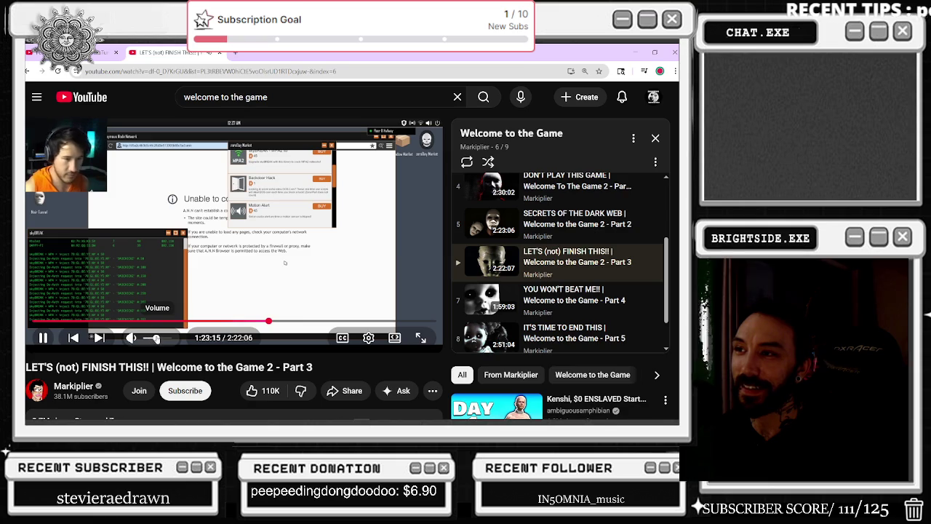
left_click_drag(156, 339, 153, 339)
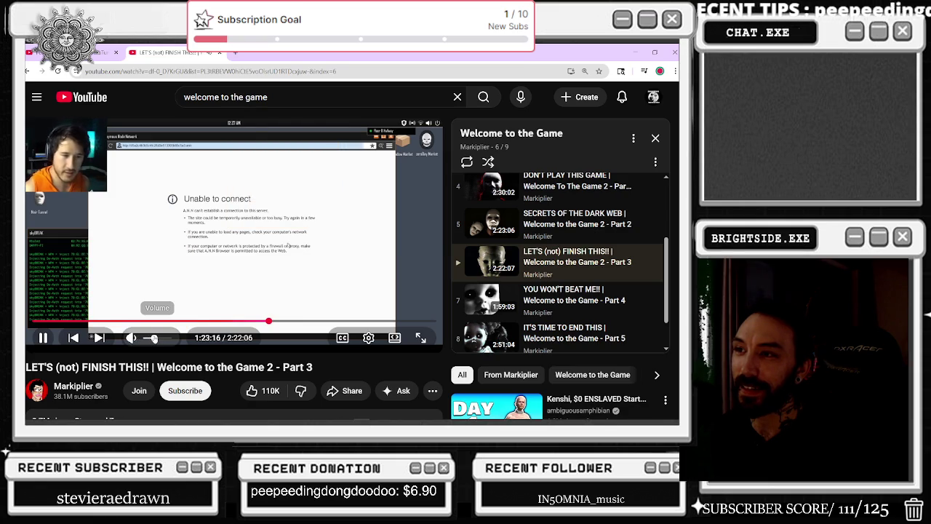
mouse_move(201, 422)
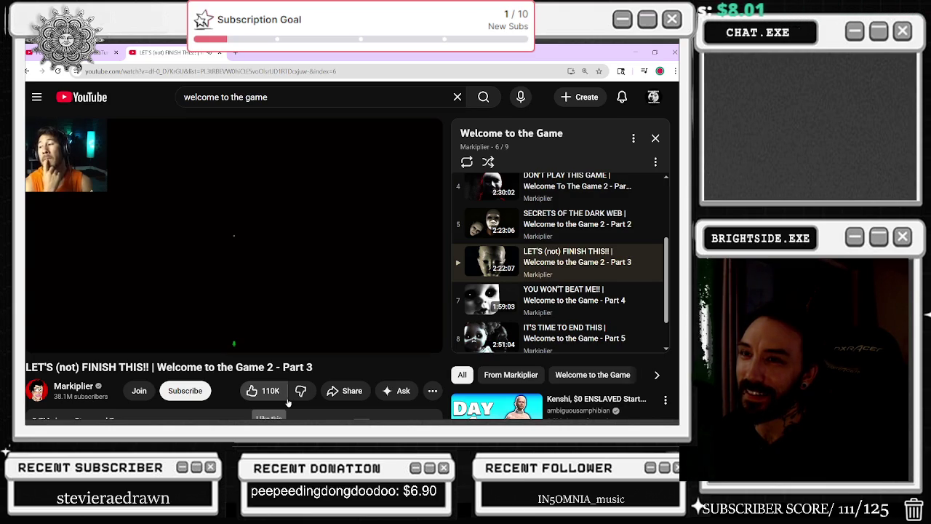
left_click_drag(288, 320, 345, 321)
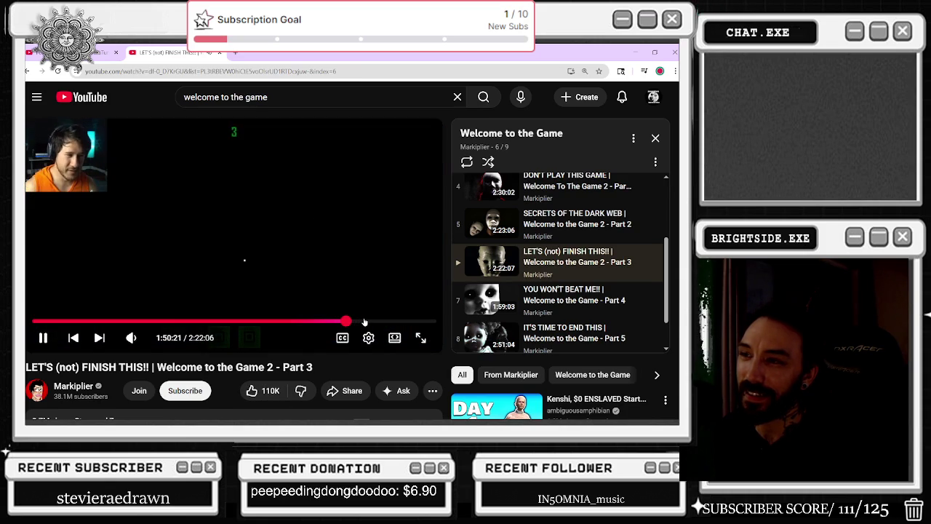
Skim LET'S (not) FINISH THIS!! between about 1:51 and 1:58, skipping forward, then pause it.
left_click(369, 322)
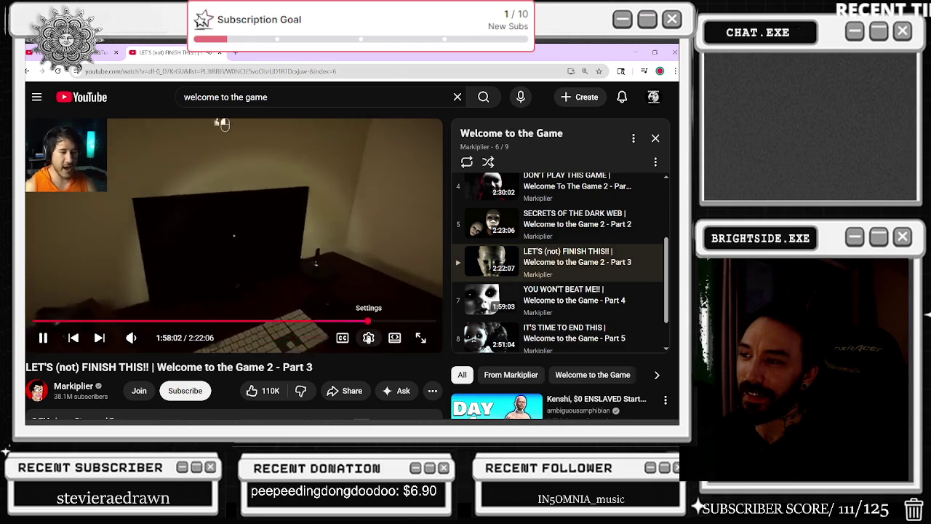
left_click_drag(349, 322, 347, 321)
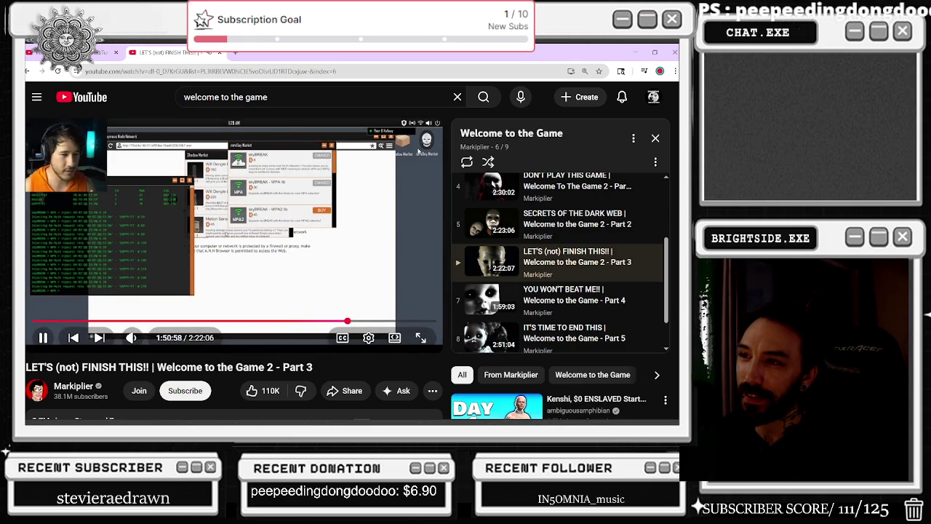
key("l")
key("Right")
key("Right")
key("Right")
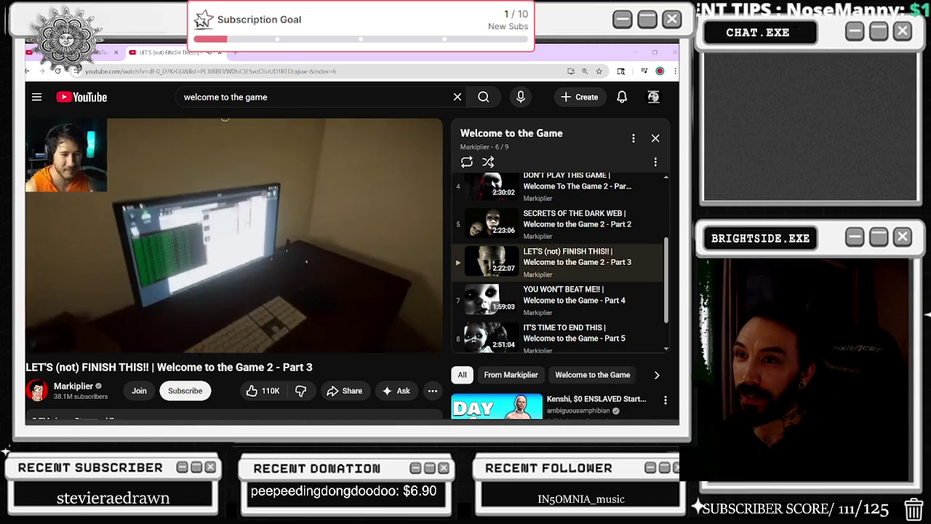
left_click(260, 283)
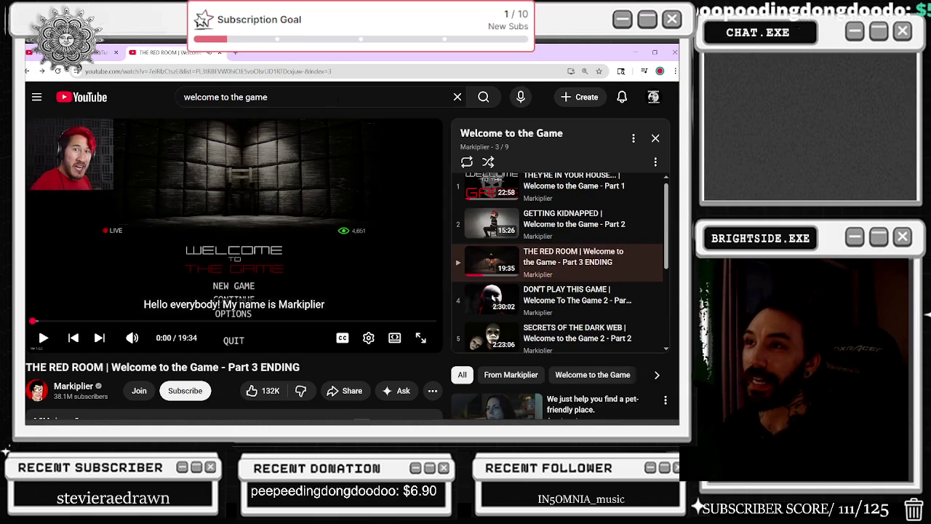
left_click(313, 97)
key("Return")
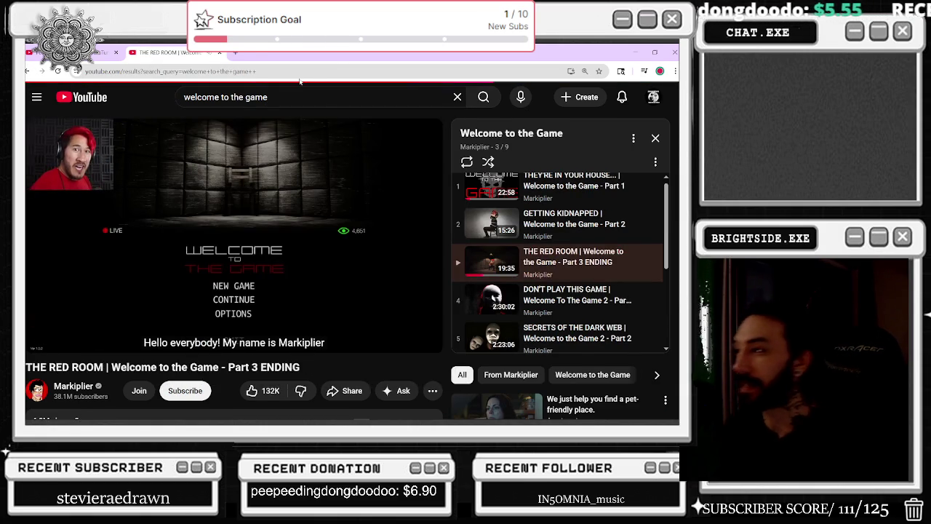
scroll(294, 219, "down", 3)
scroll(293, 219, "down", 3)
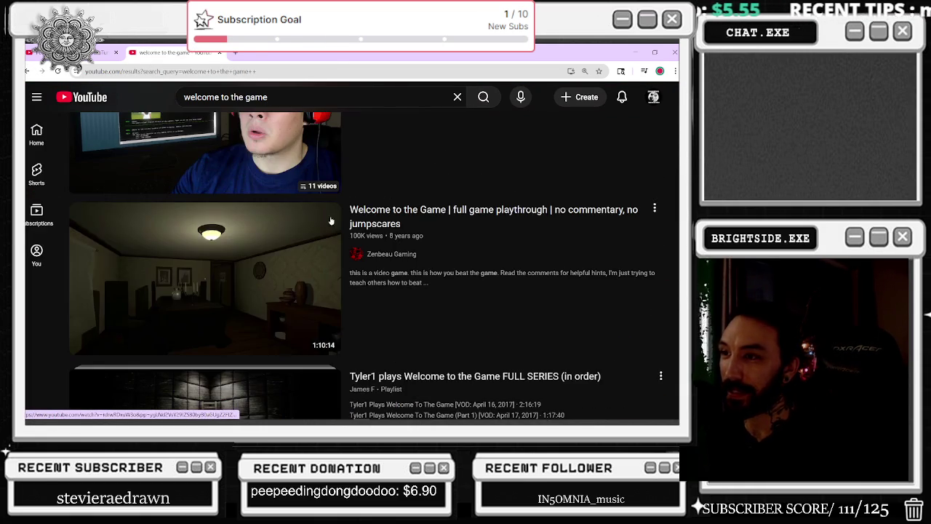
key("ctrl+minus")
scroll(379, 216, "down", 2)
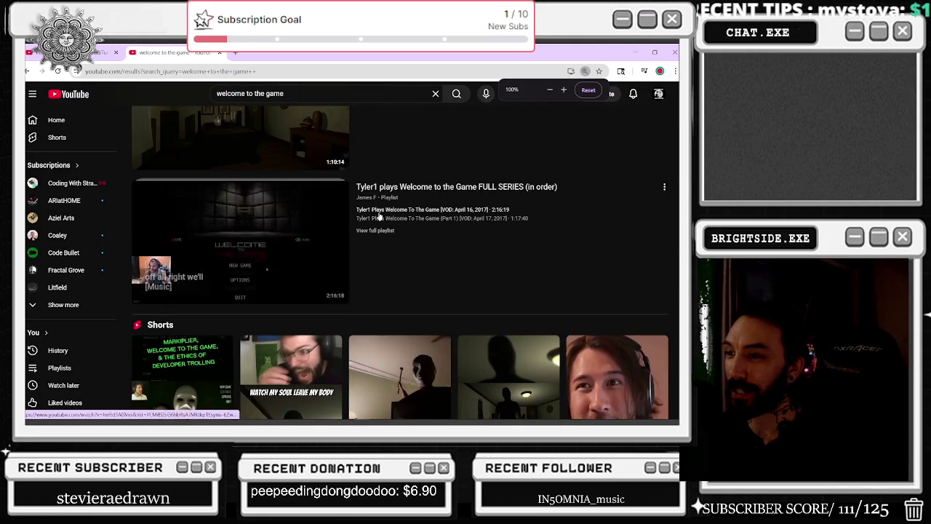
scroll(378, 216, "down", 10)
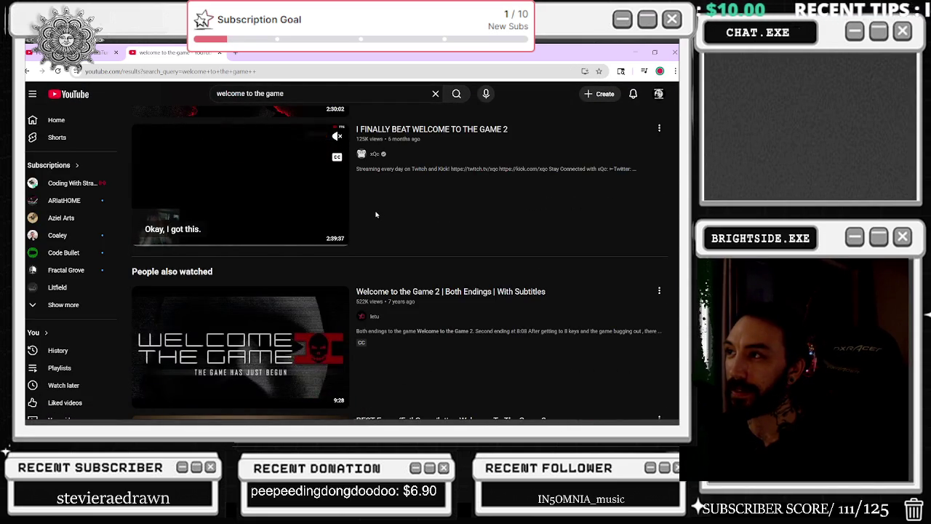
scroll(376, 215, "down", 4)
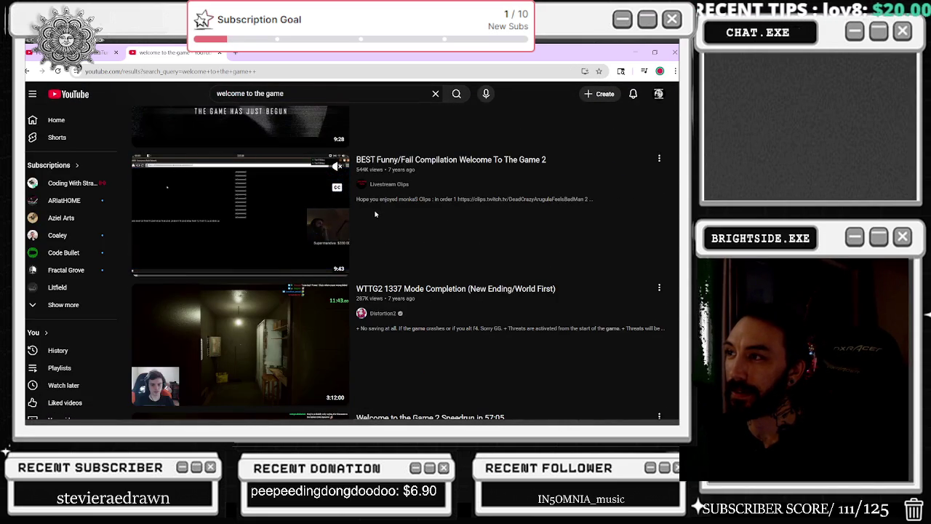
scroll(375, 214, "down", 1)
scroll(368, 209, "down", 5)
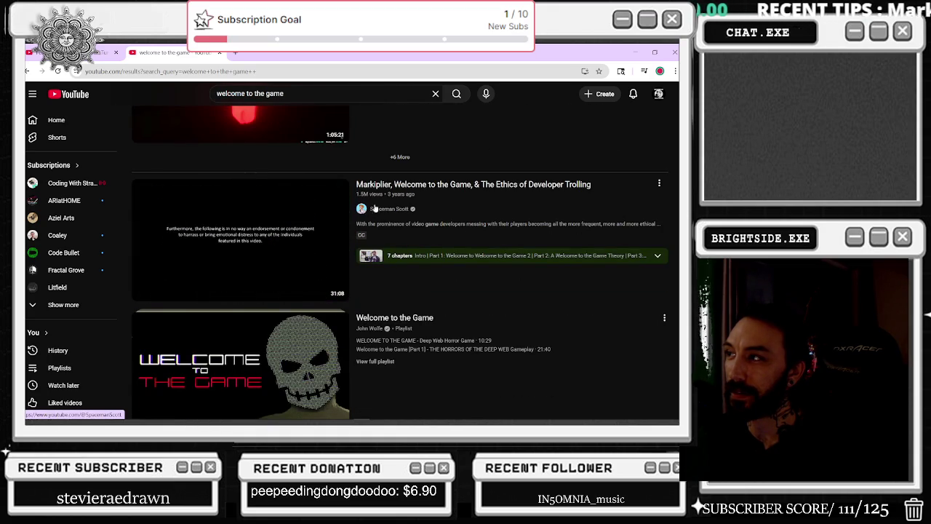
left_click(390, 187)
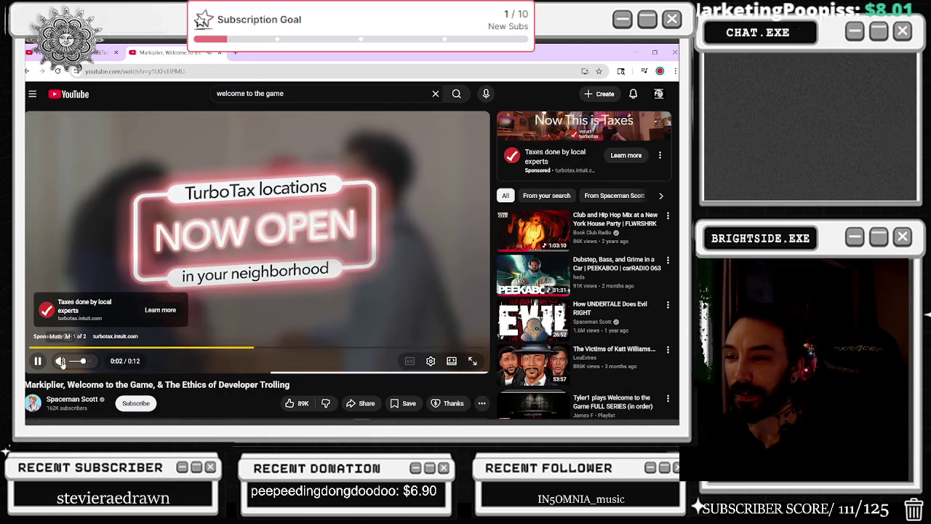
Skip the ad on the Ethics of Developer Trolling video, dismissing the tab menu and address suggestions.
scroll(140, 354, "down", 3)
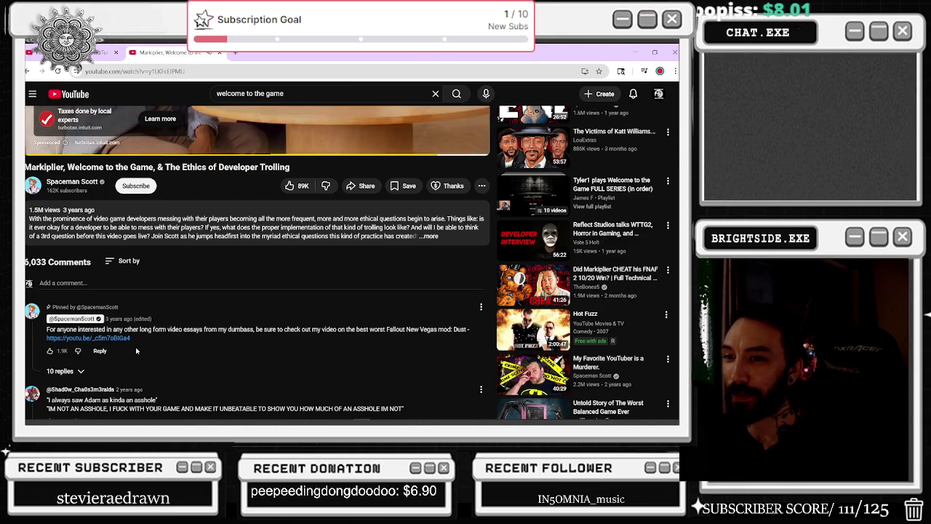
scroll(477, 327, "up", 5)
left_click(446, 322)
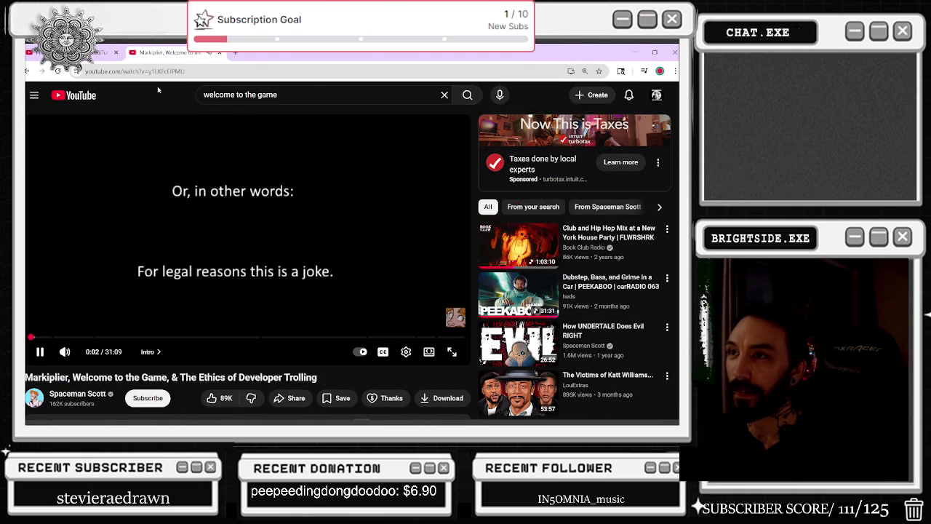
right_click(161, 52)
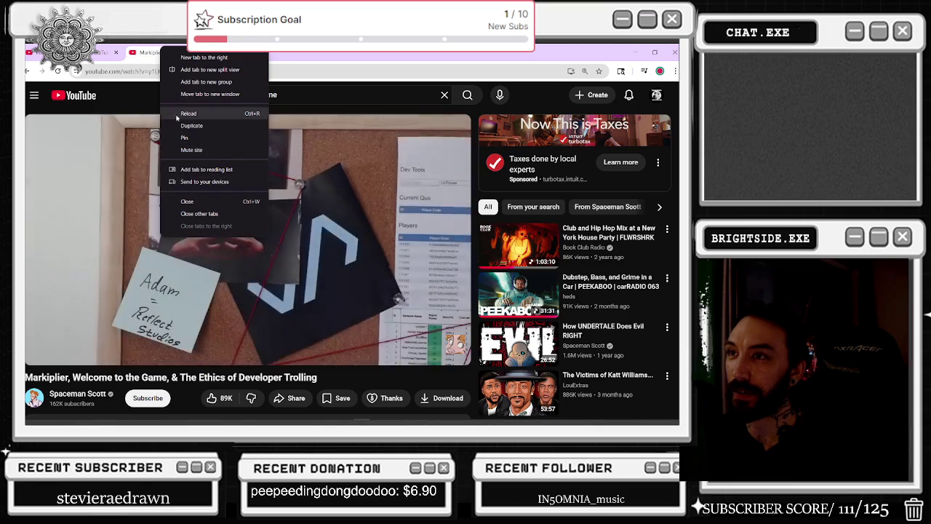
left_click(149, 102)
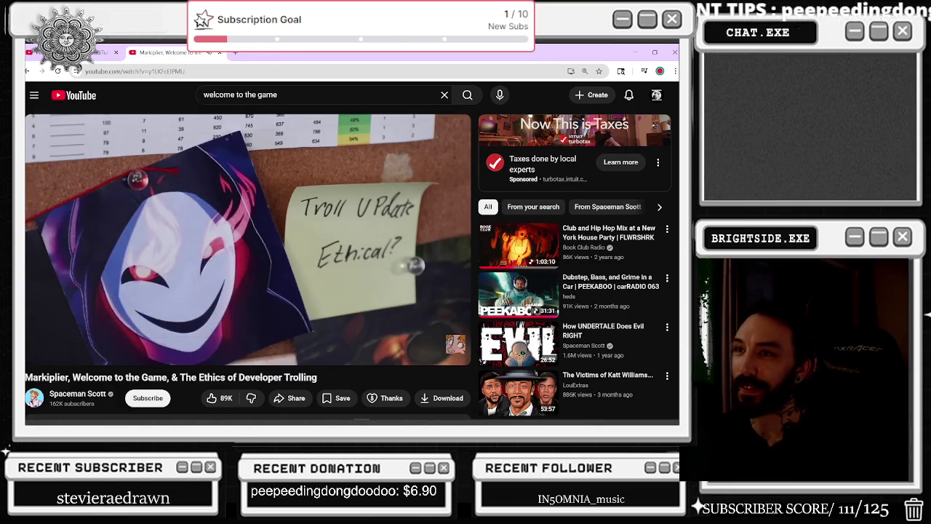
key("ctrl+l")
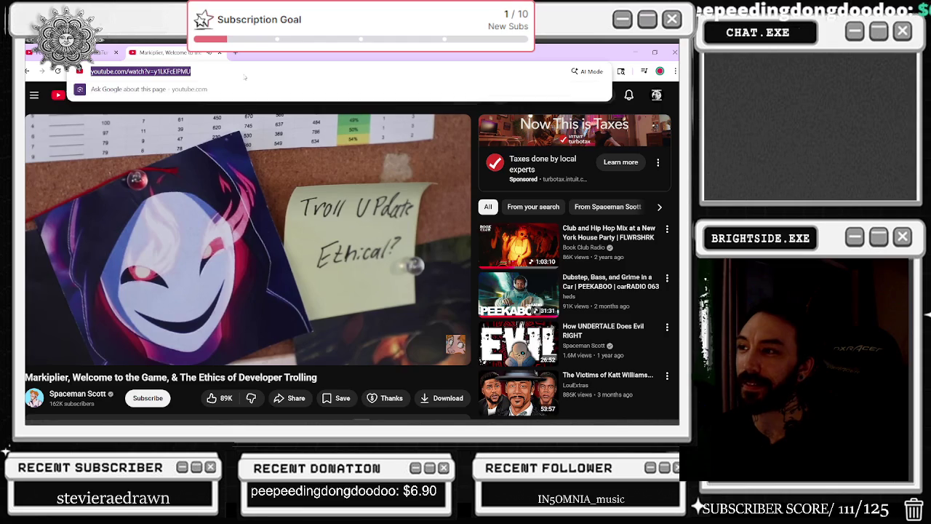
key("Escape")
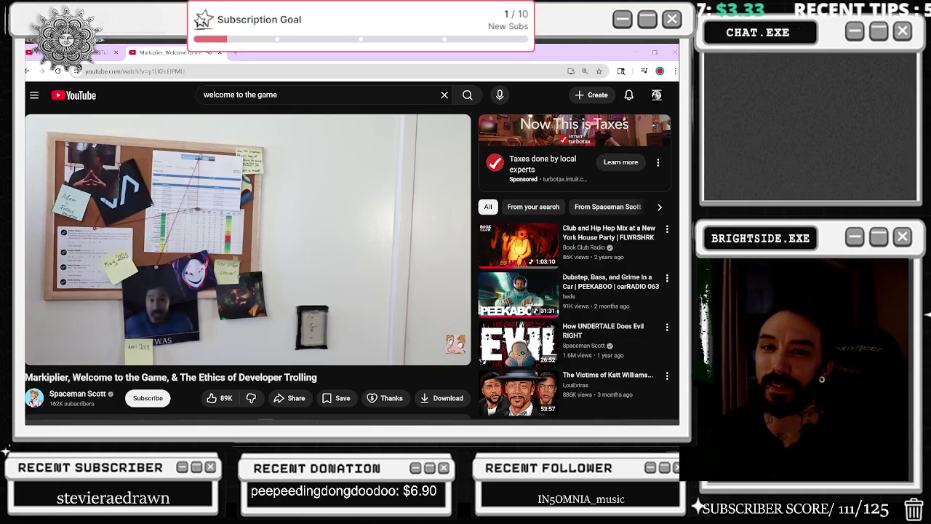
Detach the developer-trolling video tab and play it in a floating picture-in-picture window.
left_click_drag(676, 67, 364, 59)
right_click(343, 58)
left_click(376, 164)
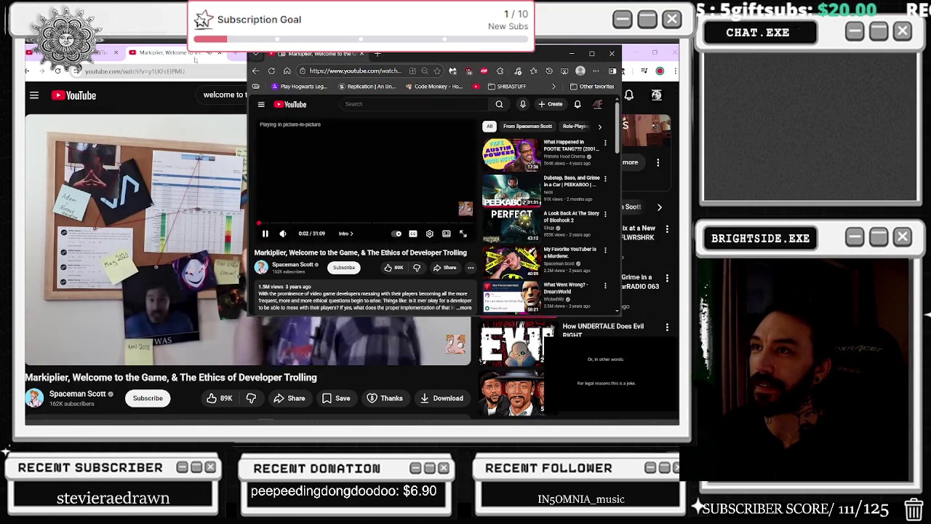
left_click(116, 52)
left_click(116, 52)
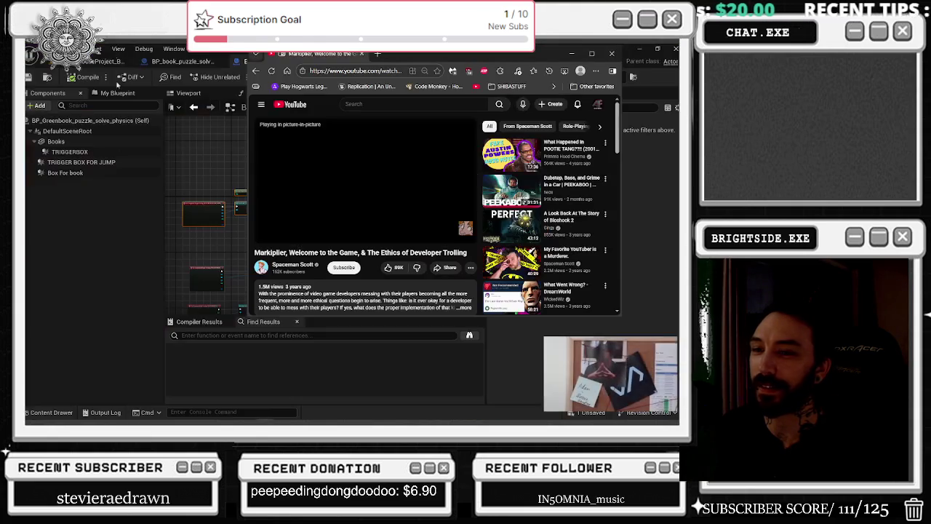
Resume the floating video and skip it forward about ten seconds.
left_click(333, 216)
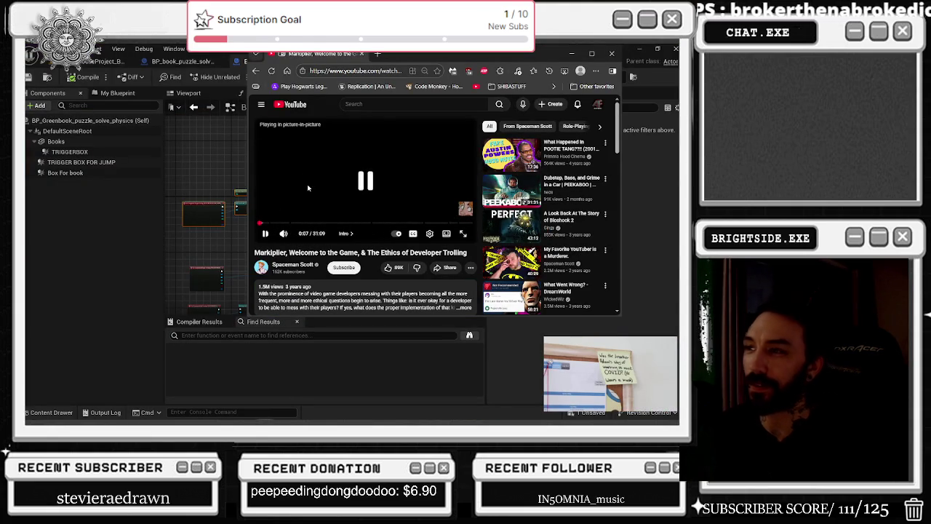
left_click(315, 168)
left_click(315, 167)
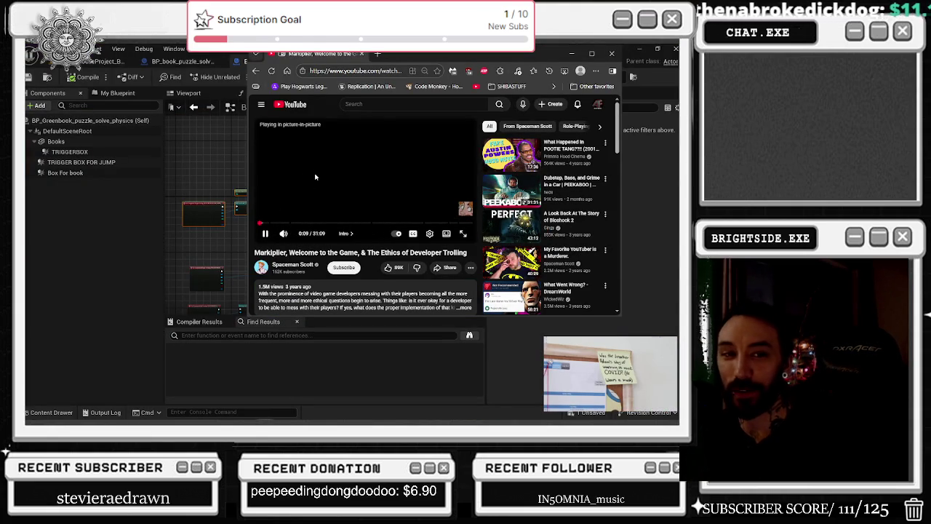
key("l")
key("Right")
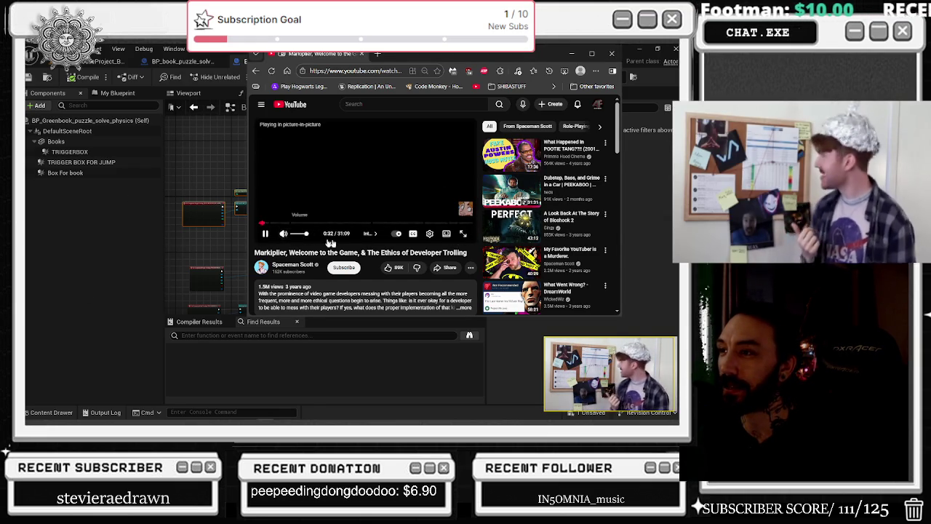
Move the floating video aside and switch from the book puzzle graph to BP_PlayerCharacter's Weapon Interactions.
left_click(572, 53)
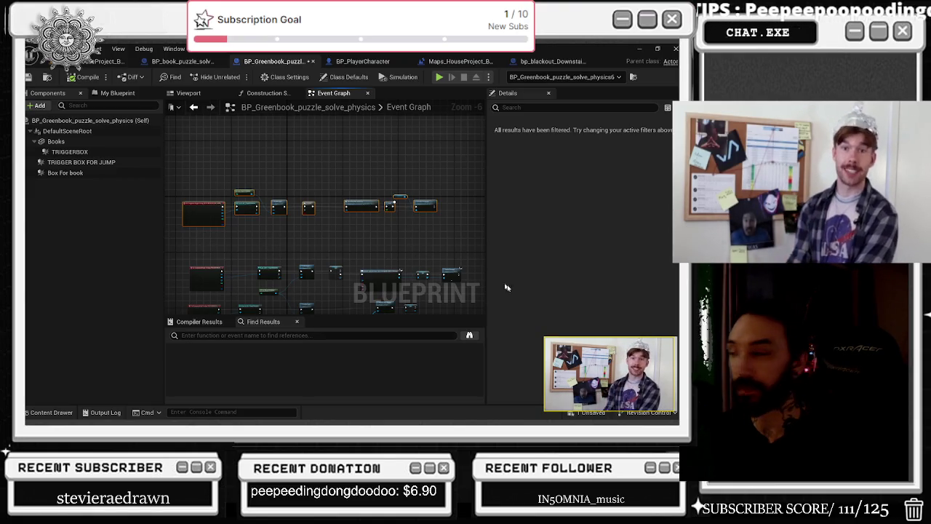
mouse_move(585, 342)
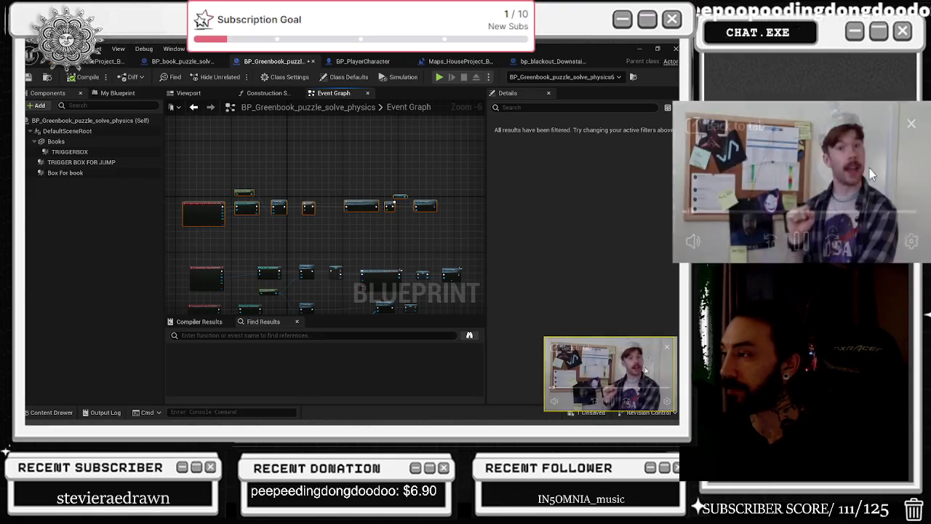
left_click(554, 385)
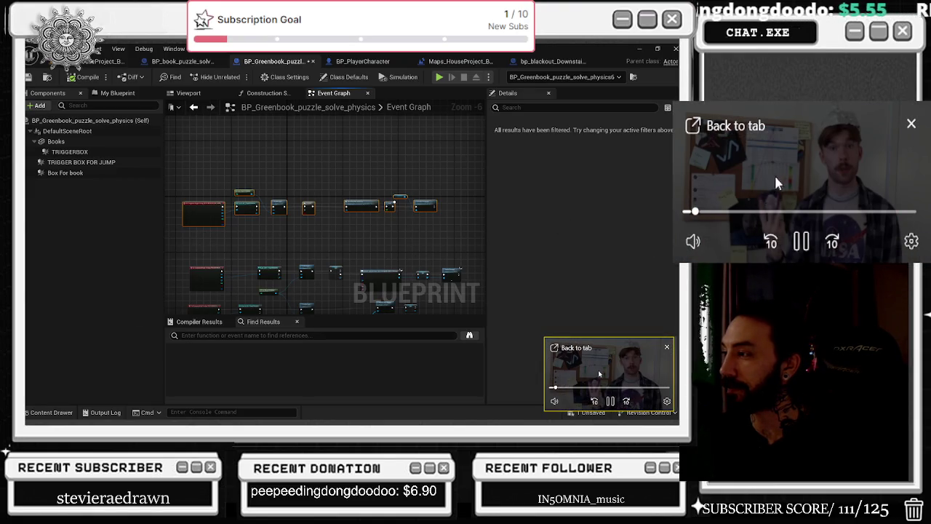
mouse_move(595, 370)
left_mouse_down()
mouse_move(417, 393)
mouse_move(145, 408)
left_mouse_up()
mouse_move(810, 243)
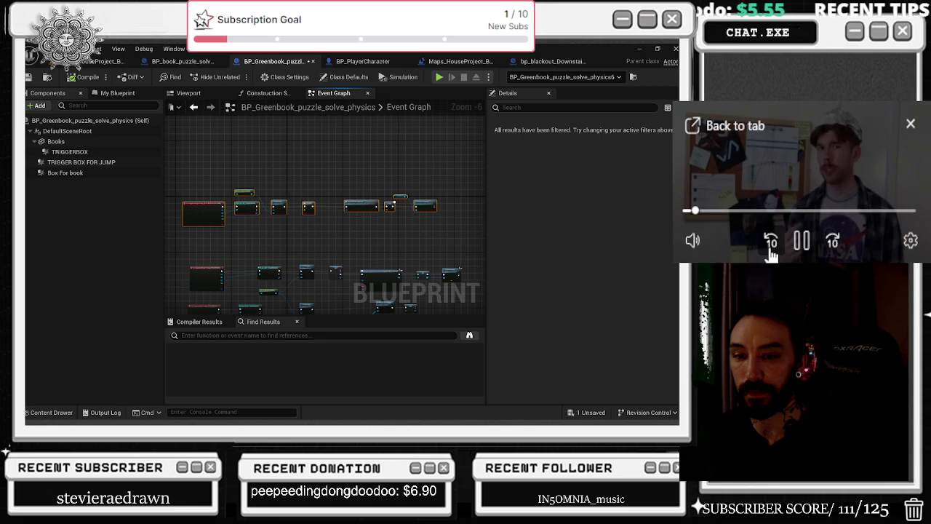
left_click(246, 208)
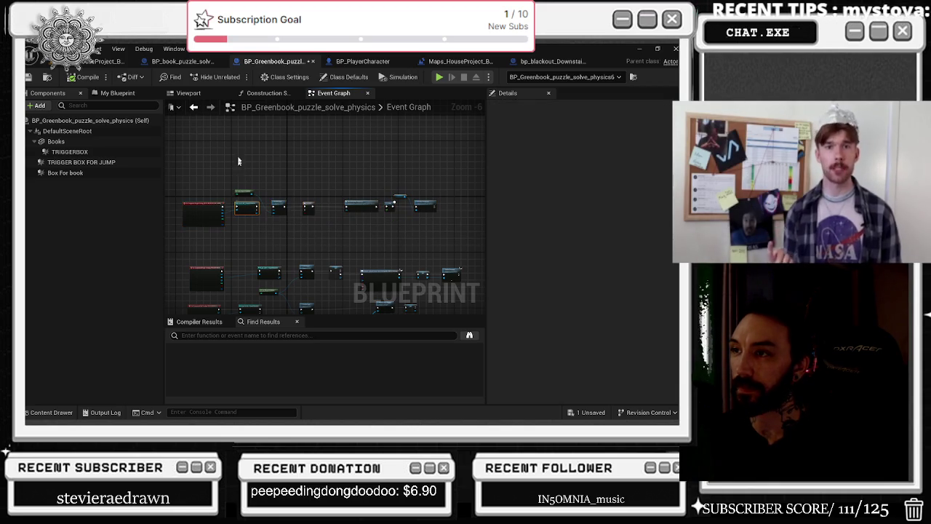
left_click(182, 61)
left_click(362, 61)
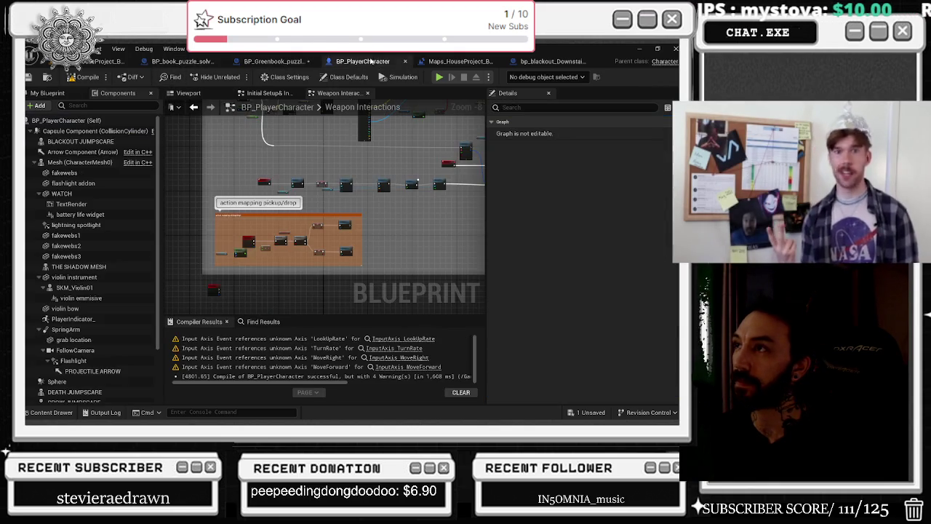
Zoom into the pickup/drop comment, nudge the small node left and lift the isHoldingPuzzle getter.
scroll(240, 218, "up", 4)
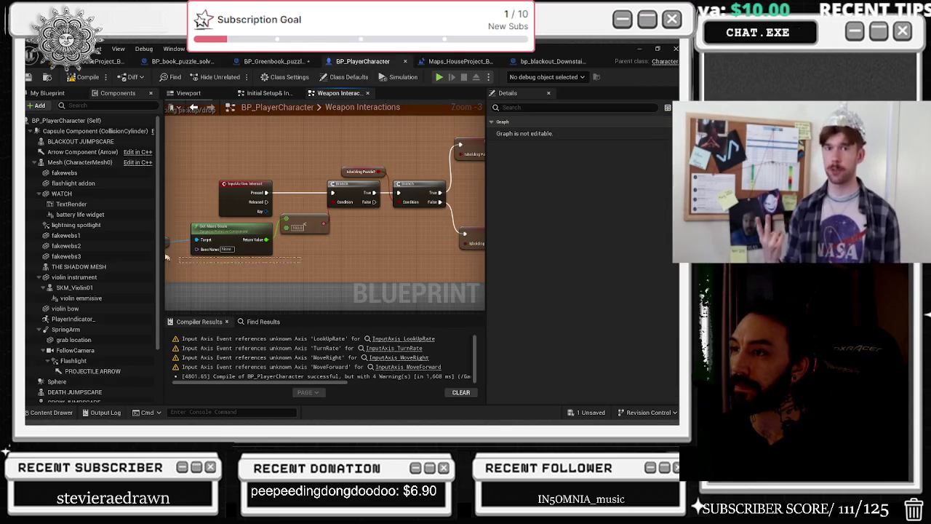
scroll(409, 238, "up", 4)
scroll(409, 238, "down", 5)
left_click_drag(400, 237, 348, 229)
mouse_move(362, 195)
left_mouse_down()
mouse_move(320, 221)
mouse_move(329, 222)
mouse_move(336, 194)
left_mouse_up()
left_click_drag(393, 223, 370, 216)
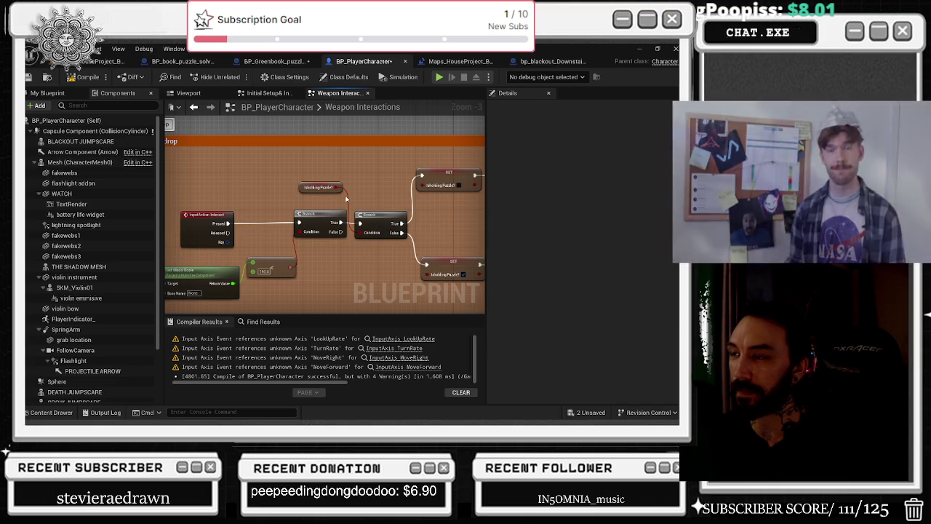
scroll(348, 198, "down", 1)
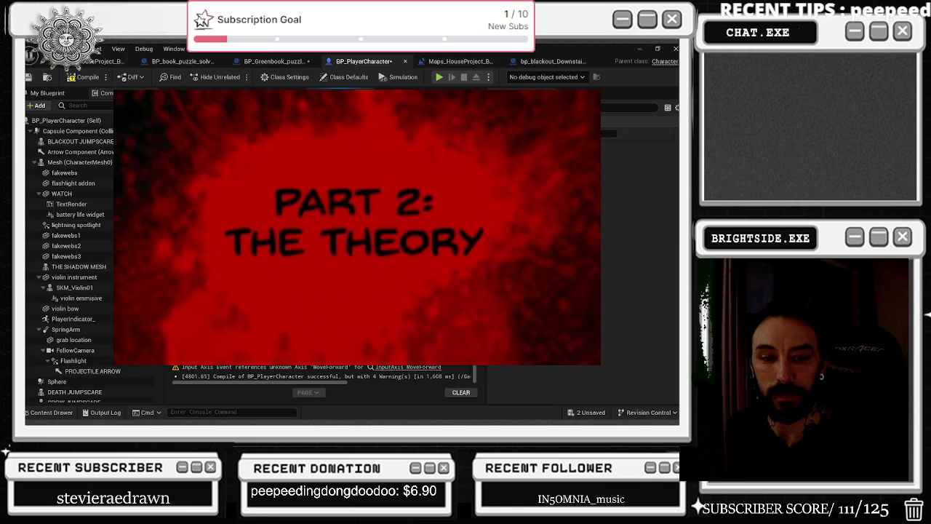
Bring the YouTube browser to the front, add a new tab, and drag the window down-right.
key("alt+Tab")
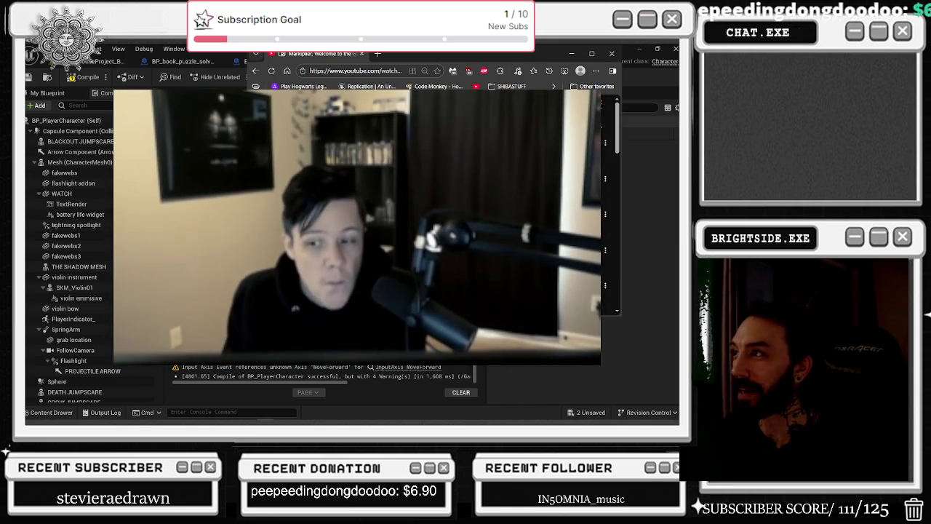
key("ctrl+t")
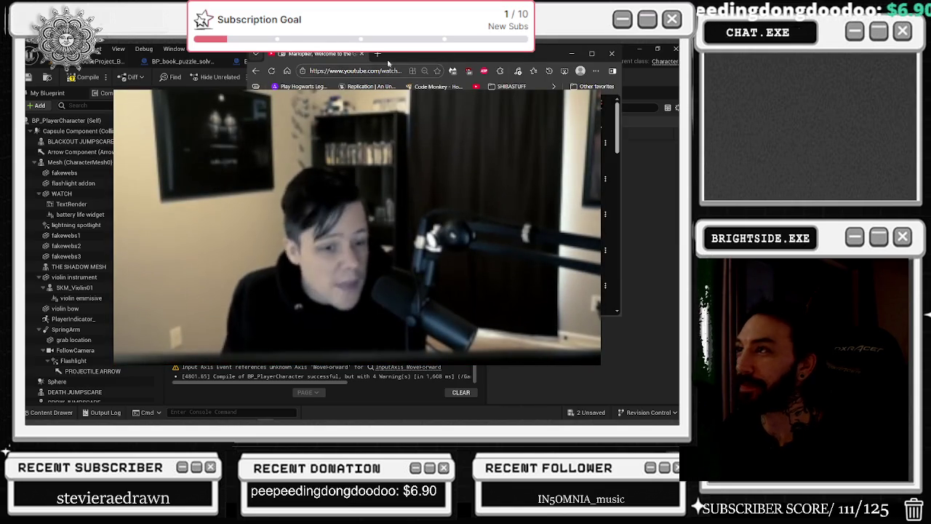
mouse_move(512, 56)
left_mouse_down()
mouse_move(638, 166)
mouse_move(634, 144)
left_mouse_up()
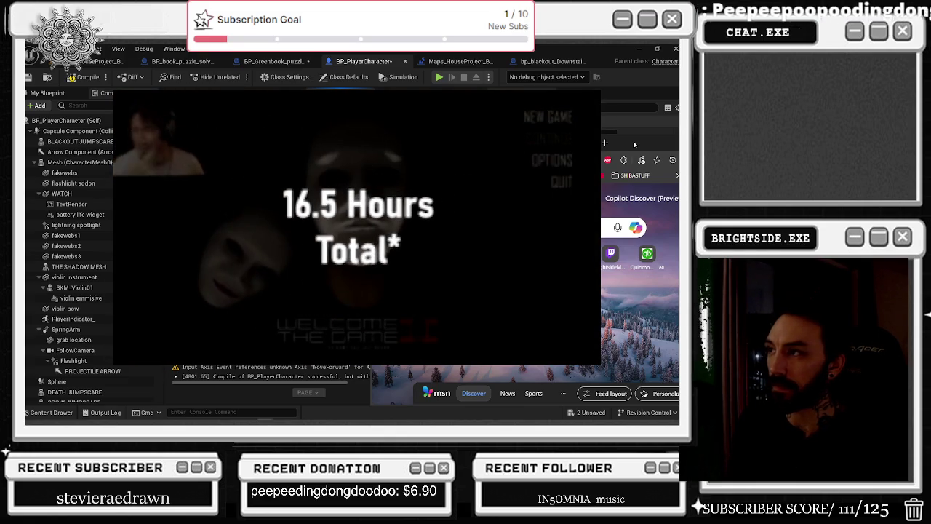
Paste an Unreal Engine Event Tick query into the new tab, search, and scroll the results.
left_click(605, 143)
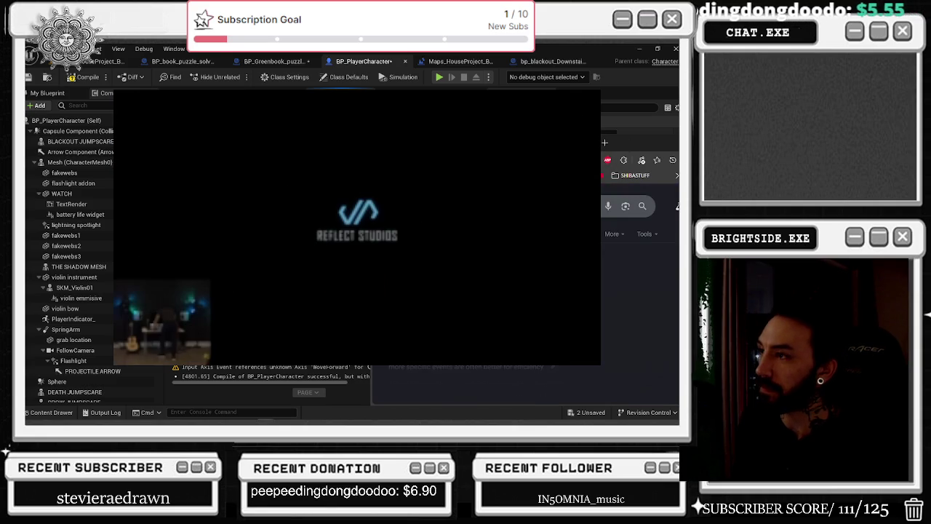
key("ctrl+v")
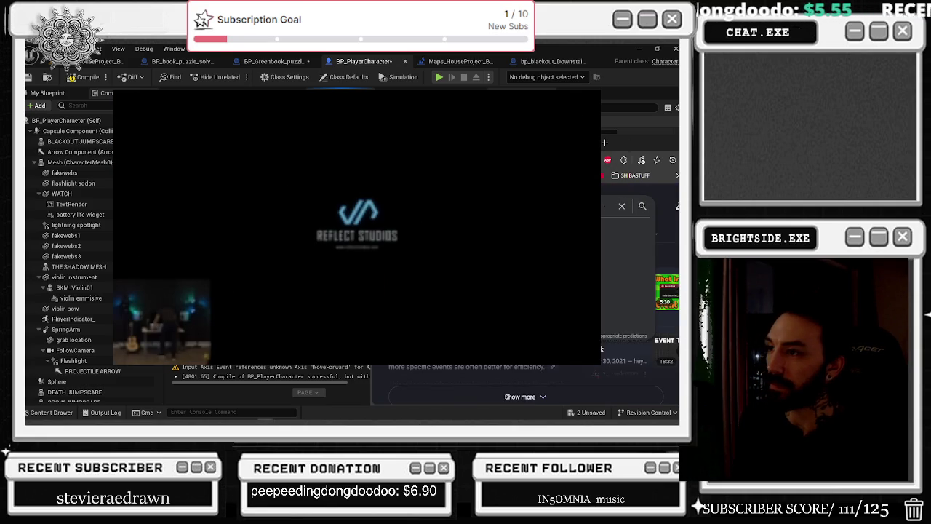
key("Return")
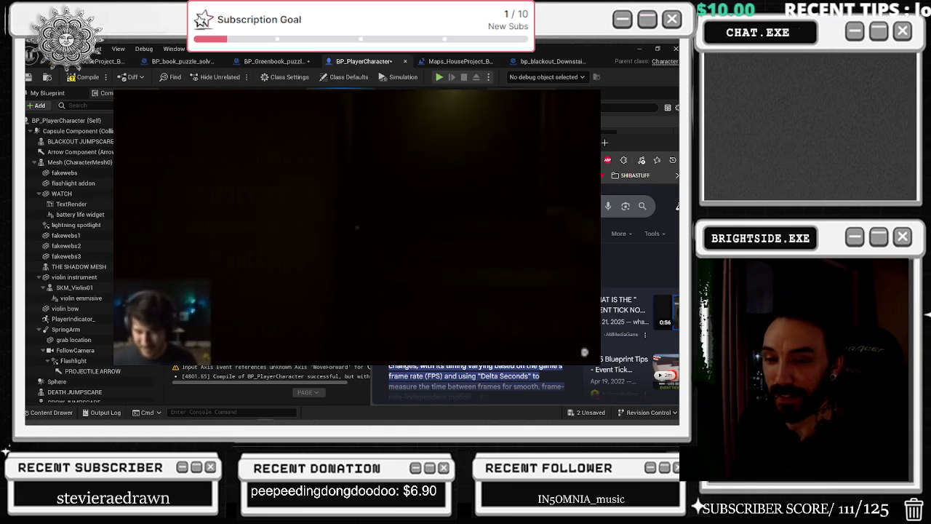
scroll(633, 306, "down", 5)
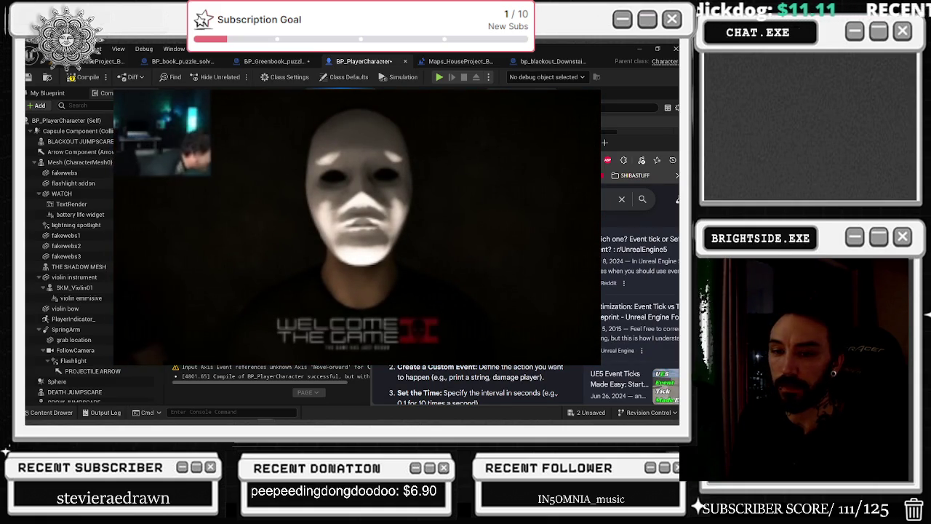
Scroll the Event Tick results up and back down as the picture-in-picture video plays.
scroll(631, 316, "up", 5)
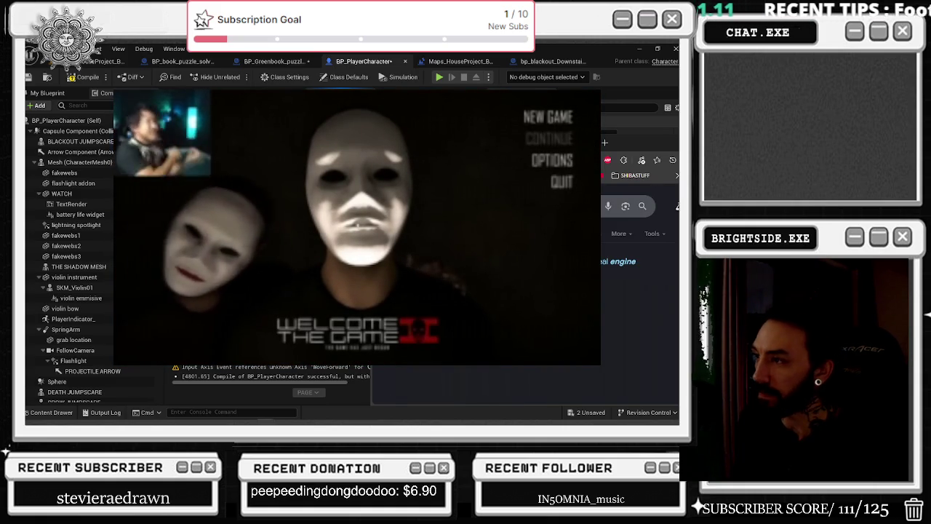
scroll(632, 315, "down", 2)
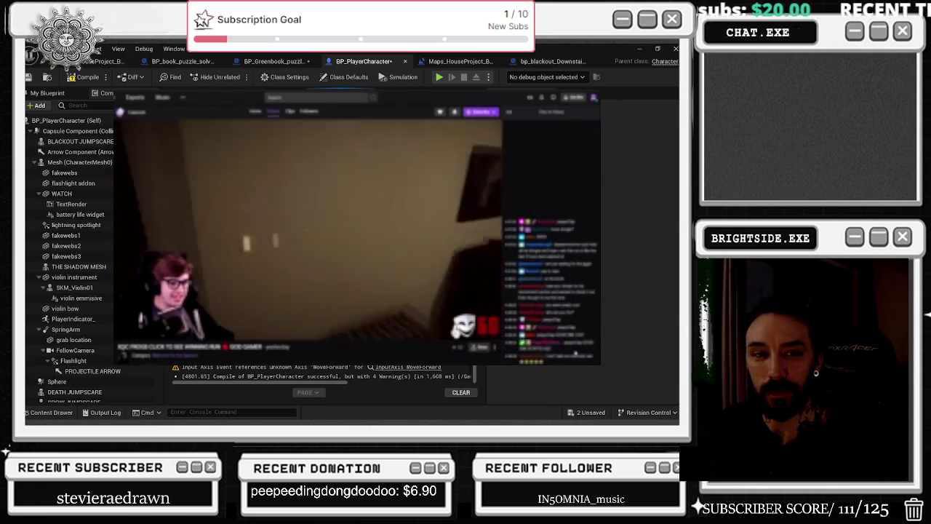
Return the video to its tab, leave Quality unchanged, go full screen, then switch to Unreal.
mouse_move(356, 225)
left_click(182, 149)
left_click(553, 323)
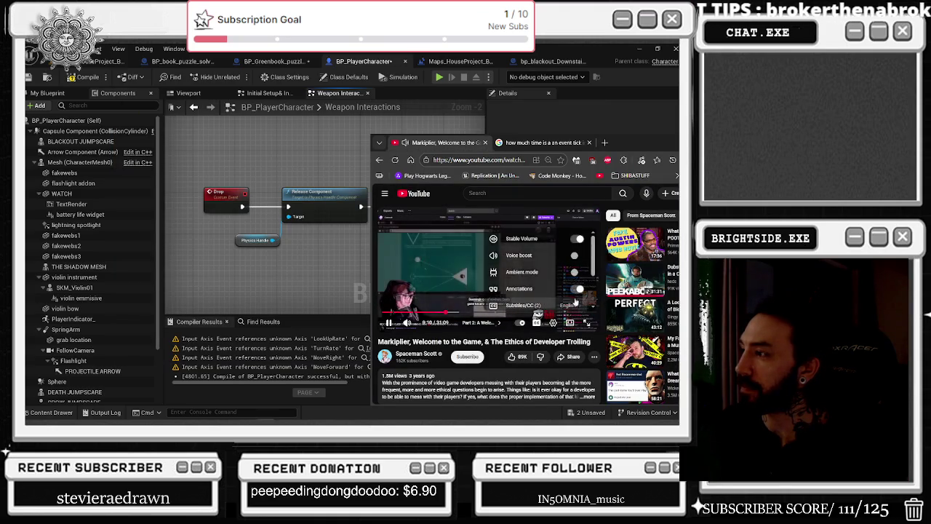
scroll(538, 284, "down", 2)
left_click(526, 300)
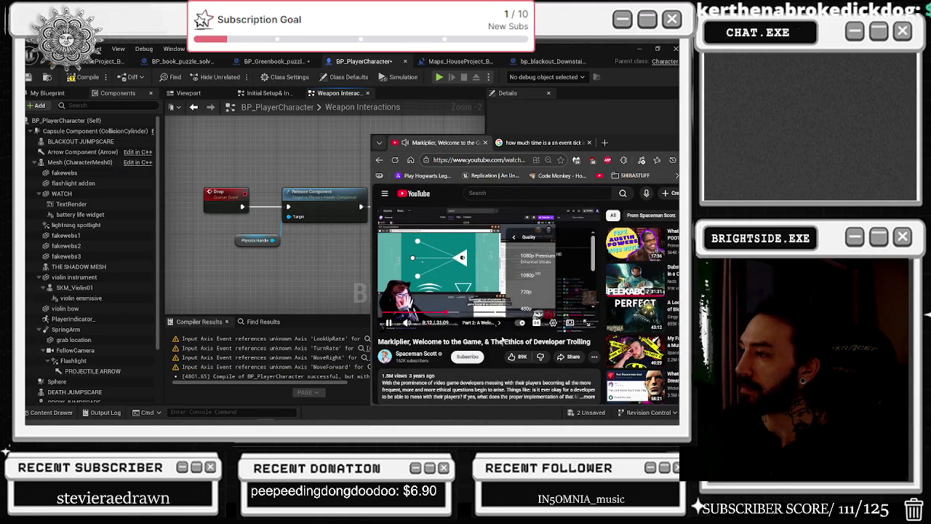
left_click(476, 249)
left_click(584, 323)
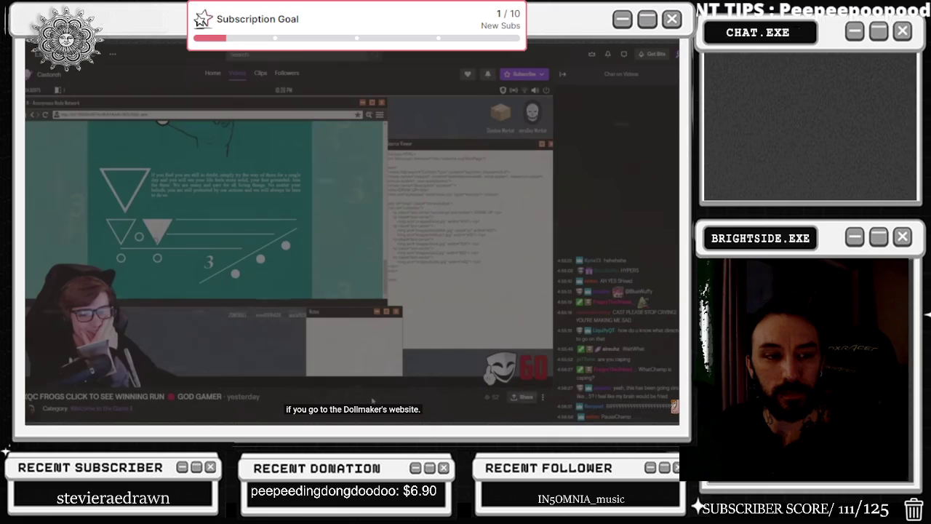
key("alt+Tab")
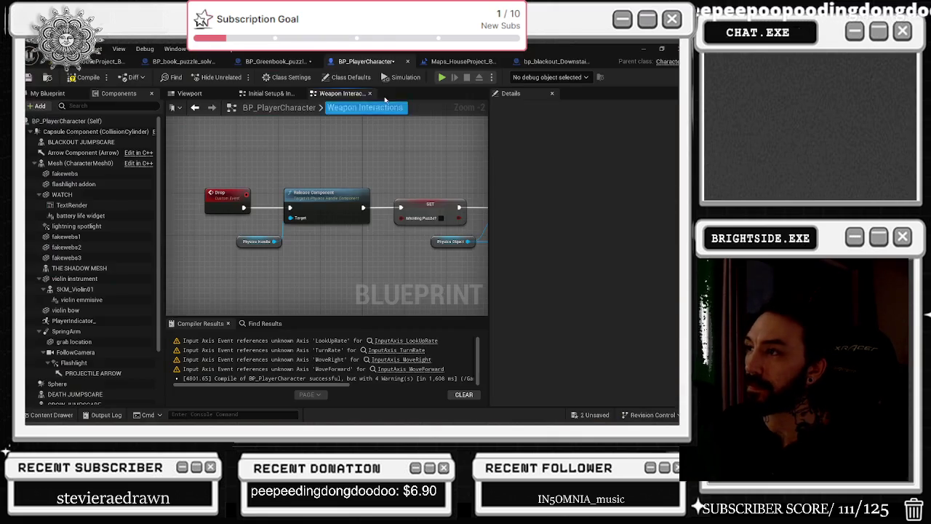
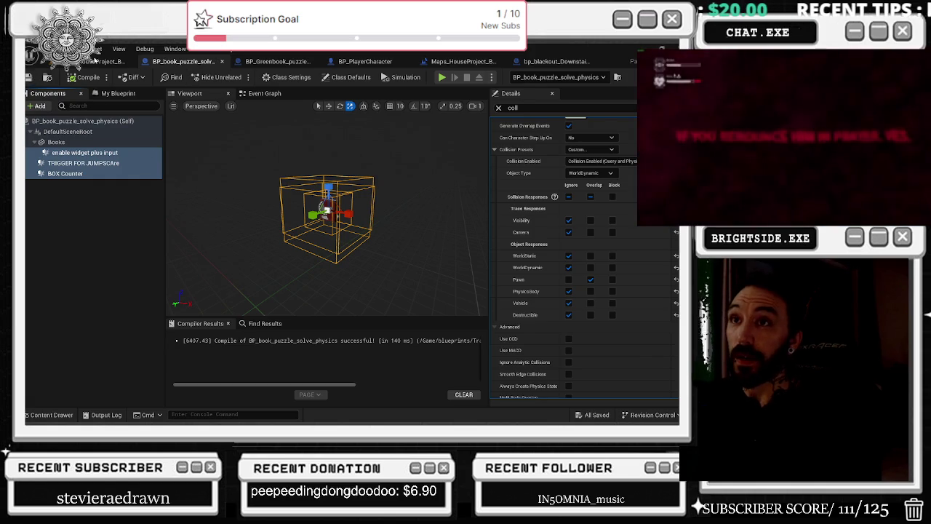
Check the mannequin in the house level, then select BP_book_puzzle_solve_physics's Books mesh to show its collision.
left_click(102, 61)
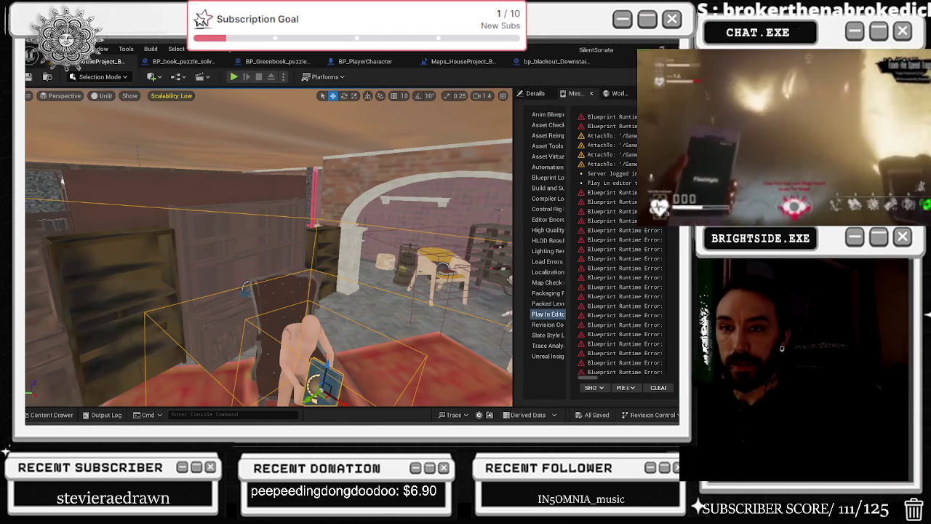
key("f")
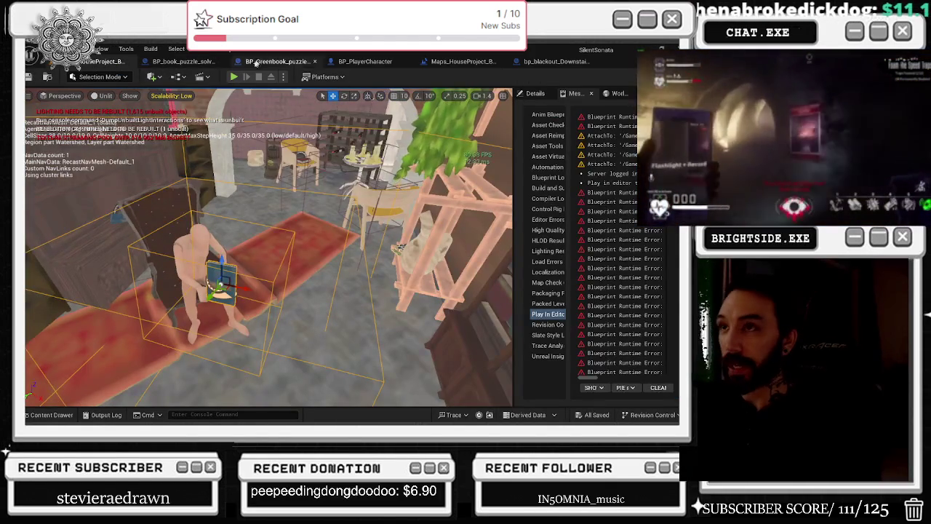
left_click(206, 62)
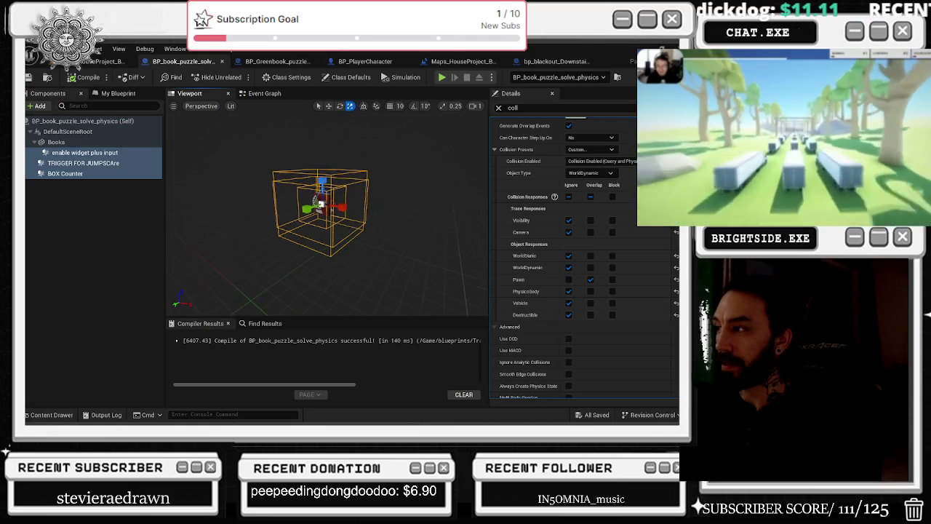
scroll(358, 223, "up", 5)
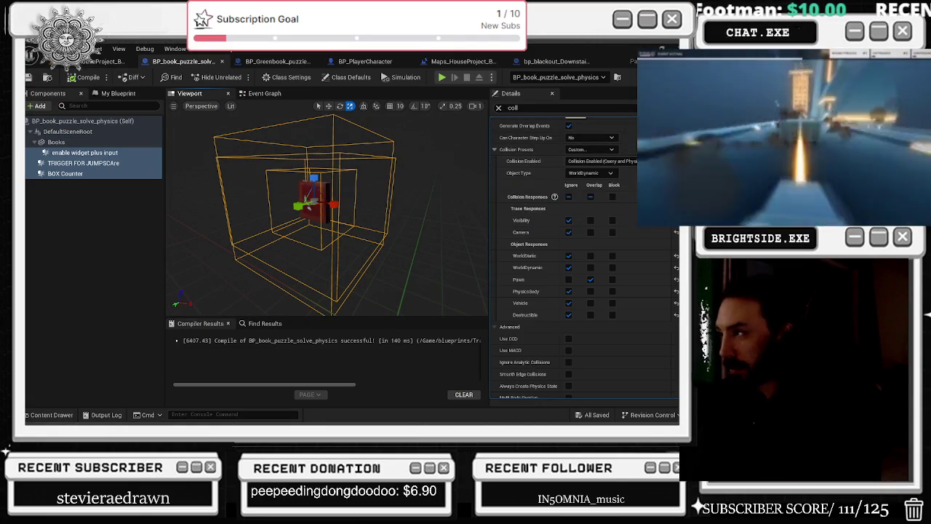
left_click(84, 143)
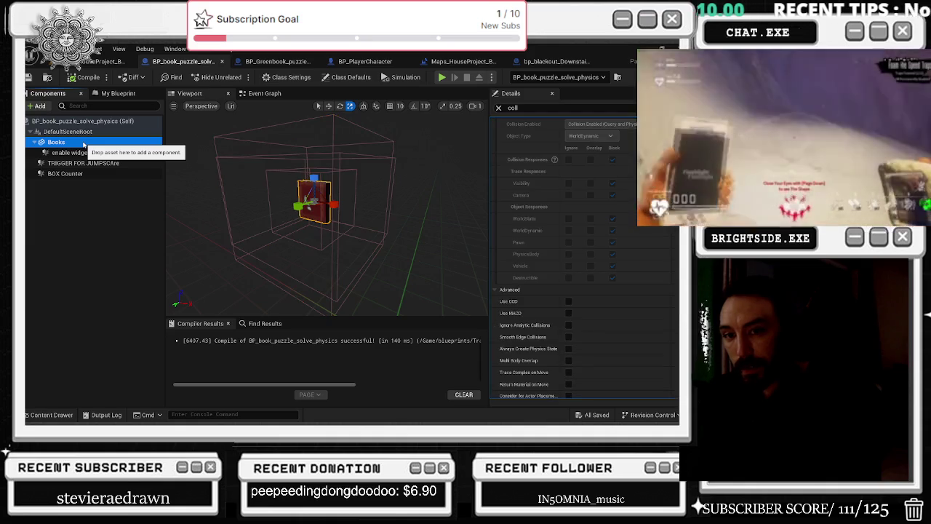
scroll(555, 198, "up", 3)
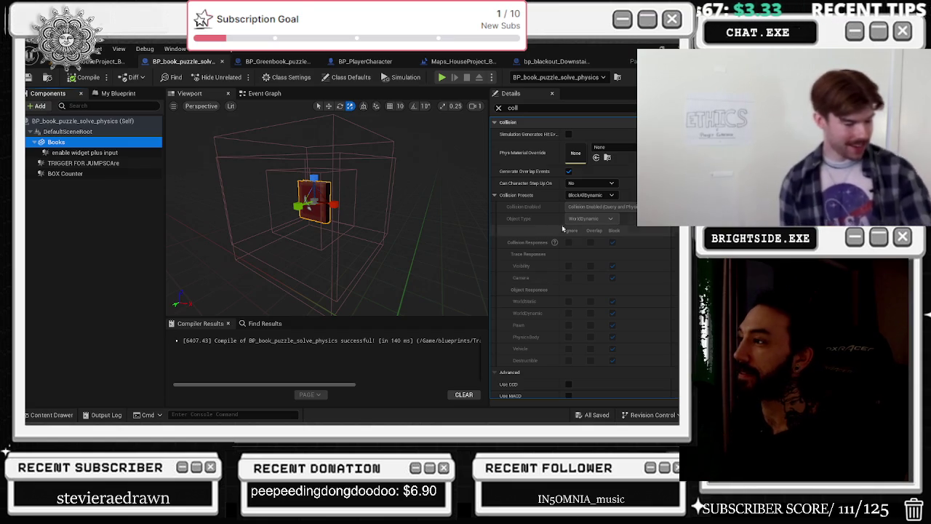
left_click(591, 195)
left_click(542, 197)
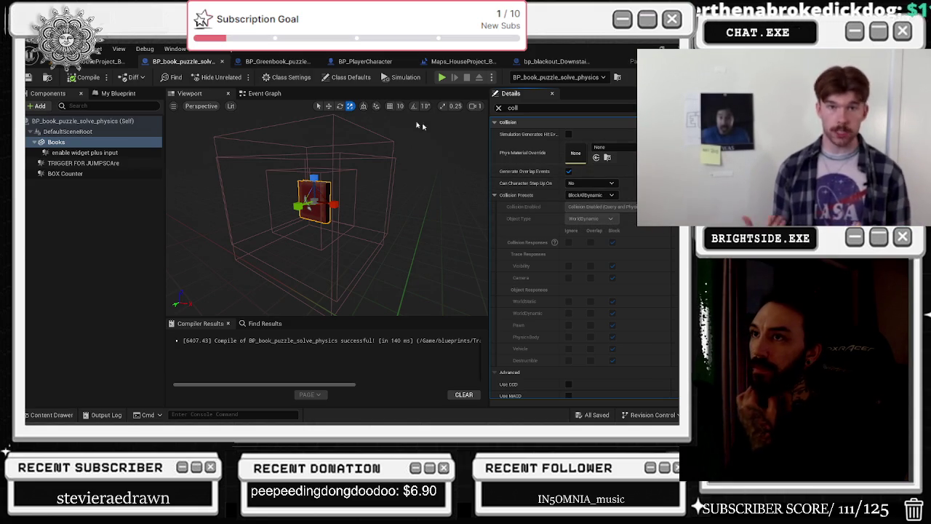
left_click(293, 62)
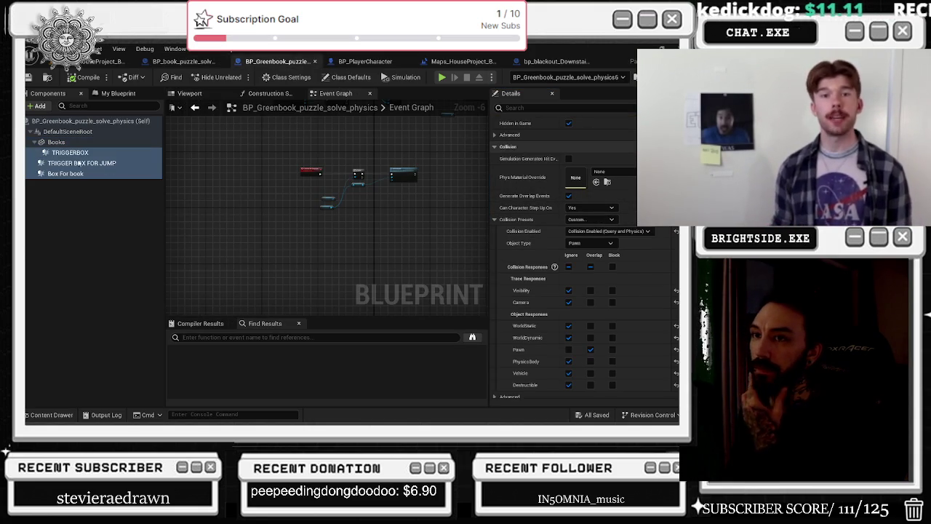
Select the Greenbook Books mesh and compare it with the player's collision response and physics object nodes.
left_click(69, 144)
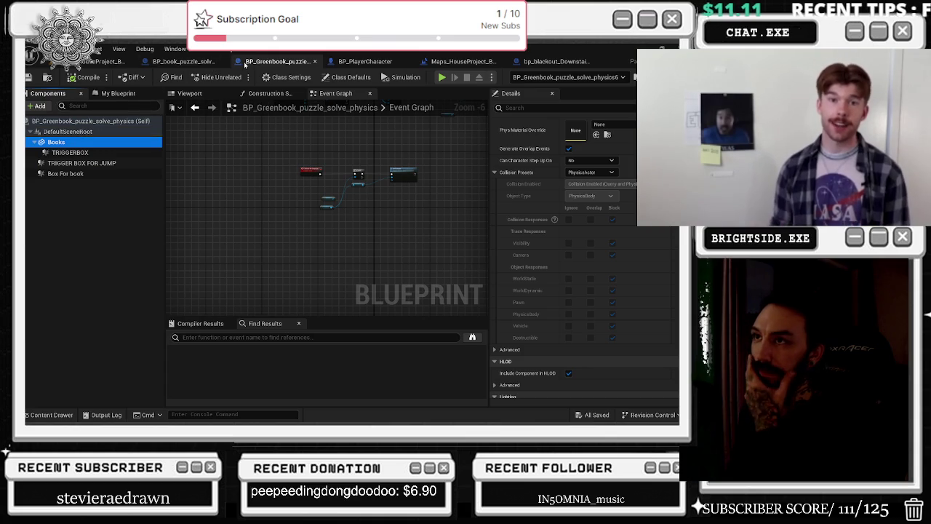
left_click(197, 62)
left_click(364, 61)
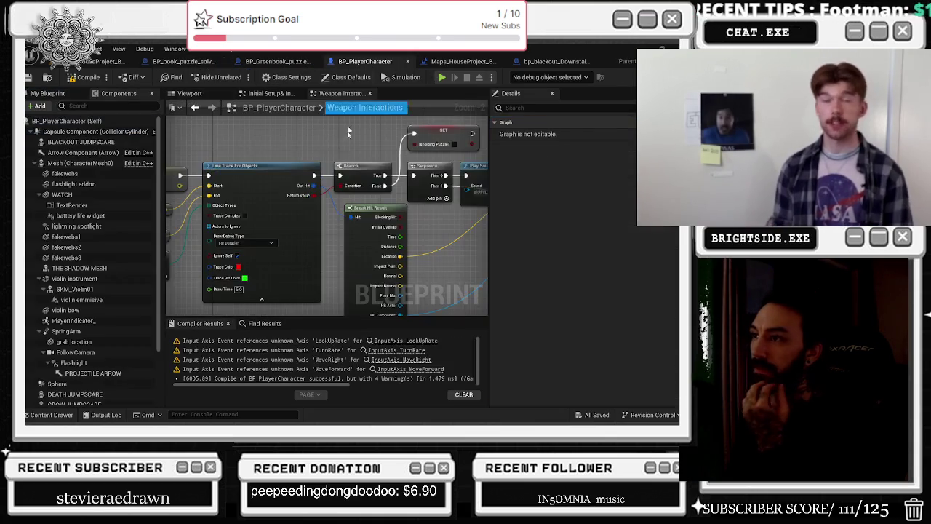
scroll(332, 172, "down", 4)
scroll(344, 221, "up", 5)
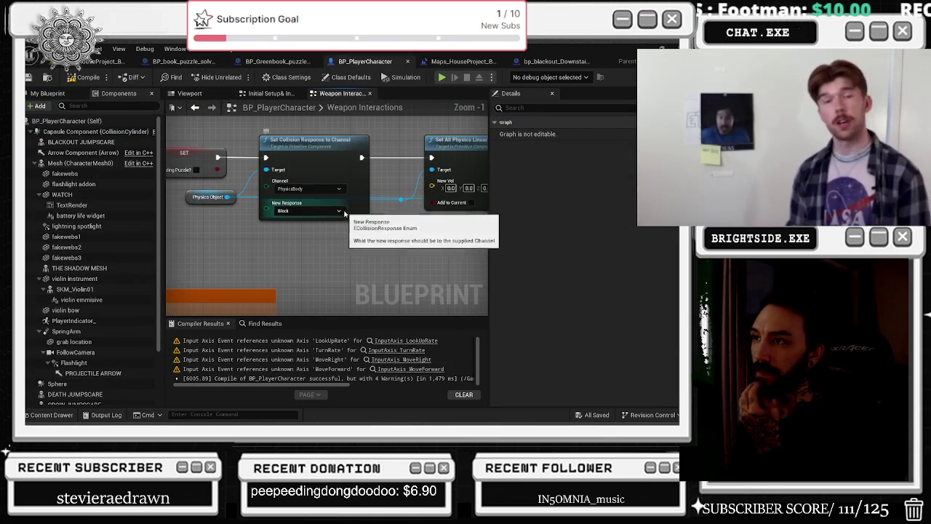
left_click_drag(275, 189, 276, 191)
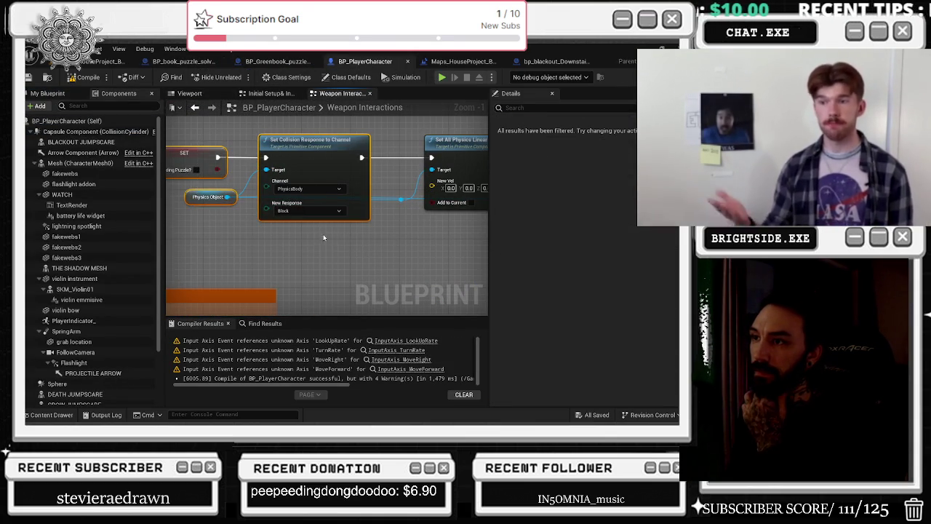
left_click(276, 63)
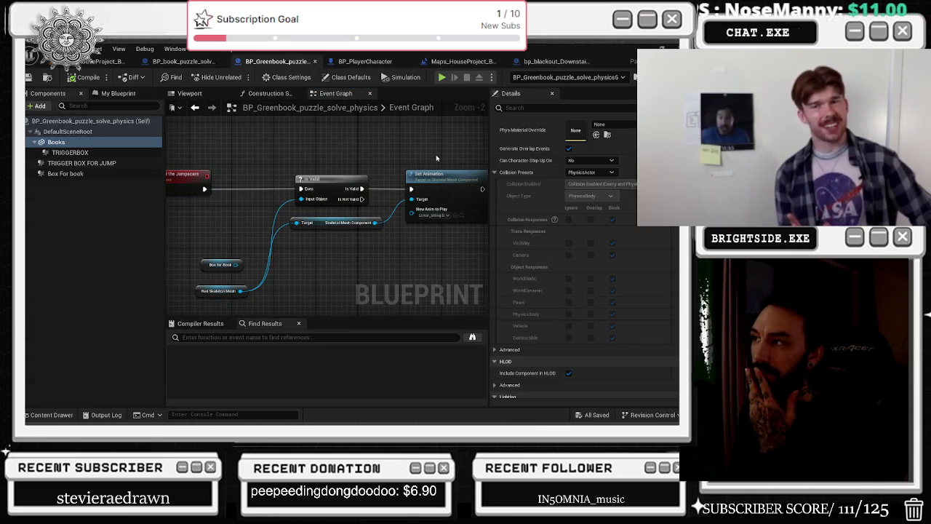
Set the book puzzle Blueprint's Books mesh to the BlockAll collision preset and save it.
left_click(186, 63)
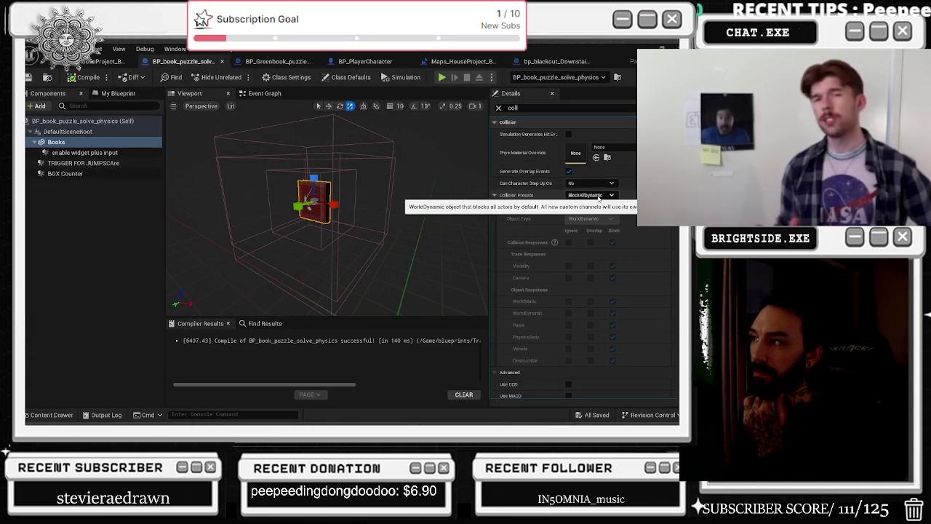
left_click(591, 195)
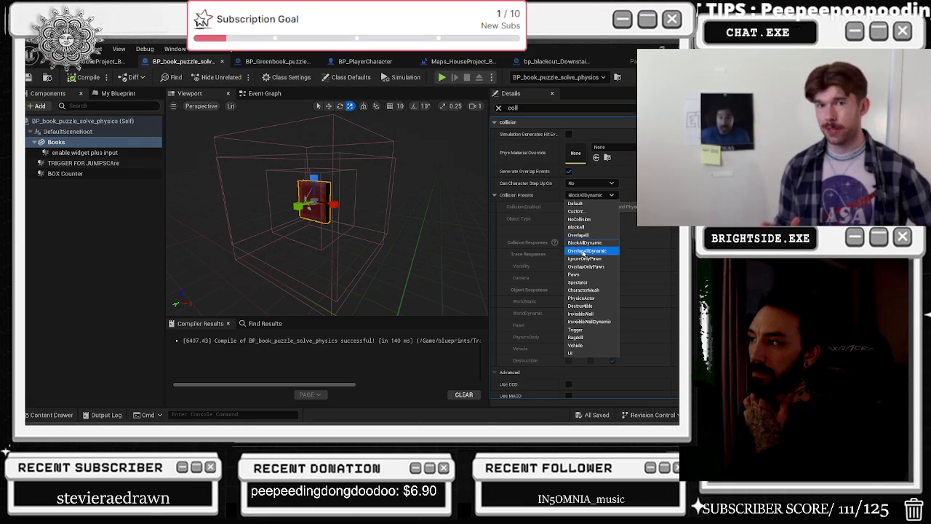
left_click(547, 196)
left_click(591, 195)
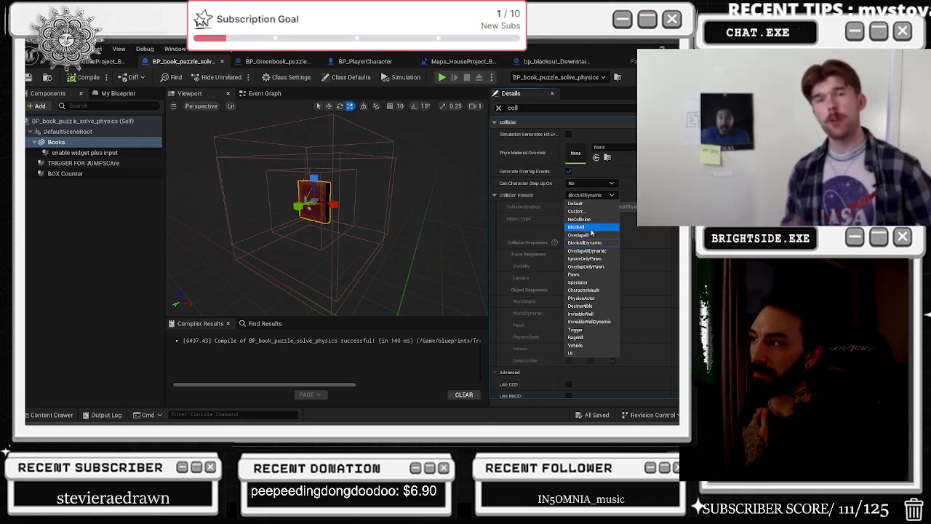
left_click(592, 228)
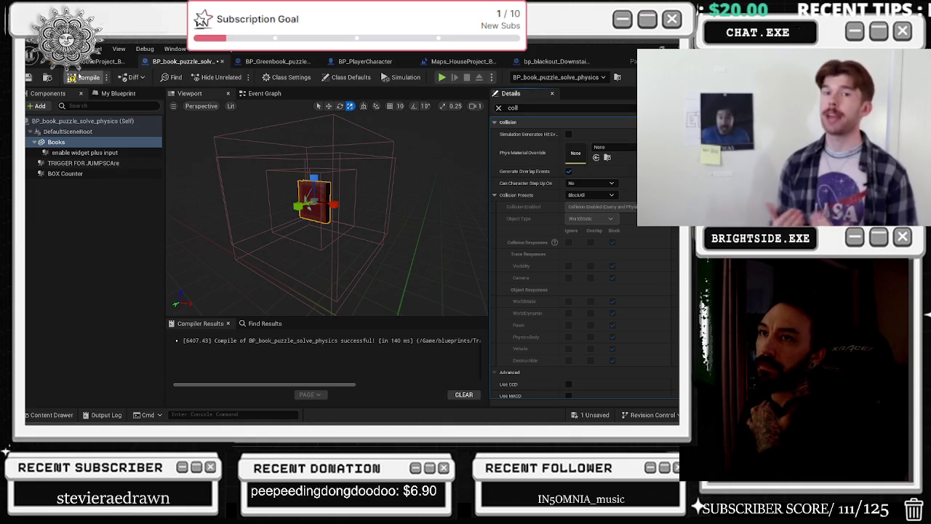
key("ctrl+s")
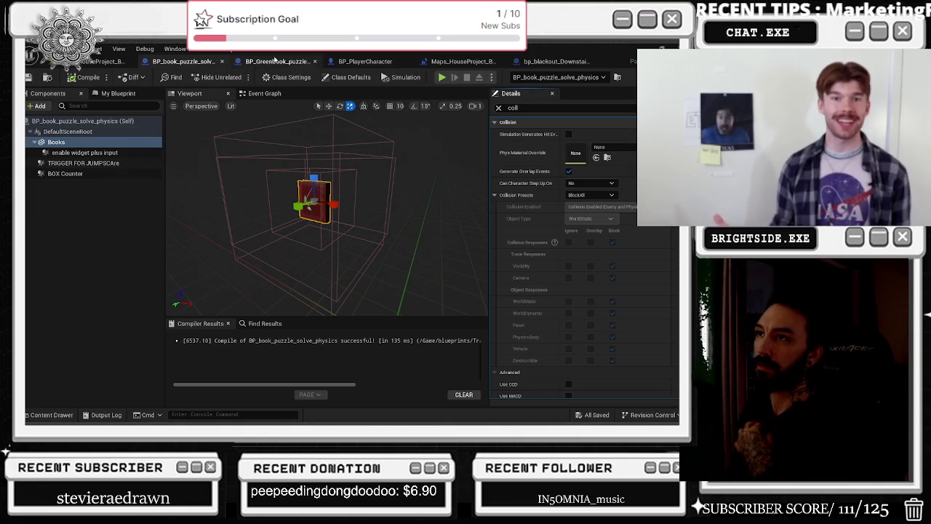
Set the Greenbook puzzle's Books mesh to BlockAll and return to the house level.
left_click(275, 61)
left_click(588, 172)
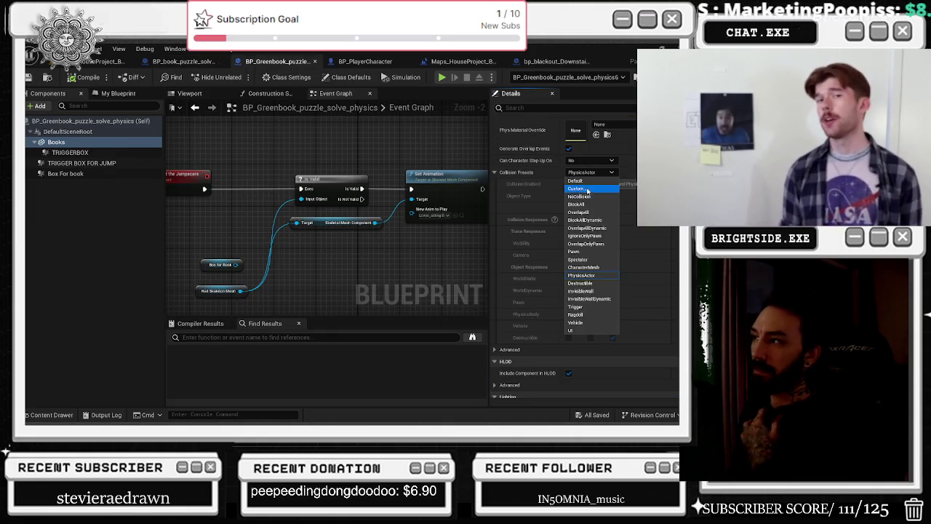
left_click(576, 205)
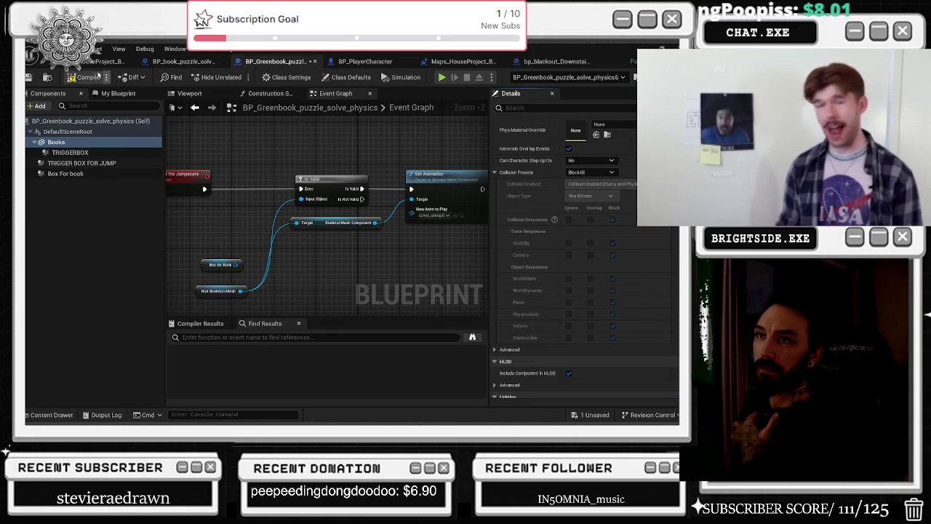
left_click(102, 61)
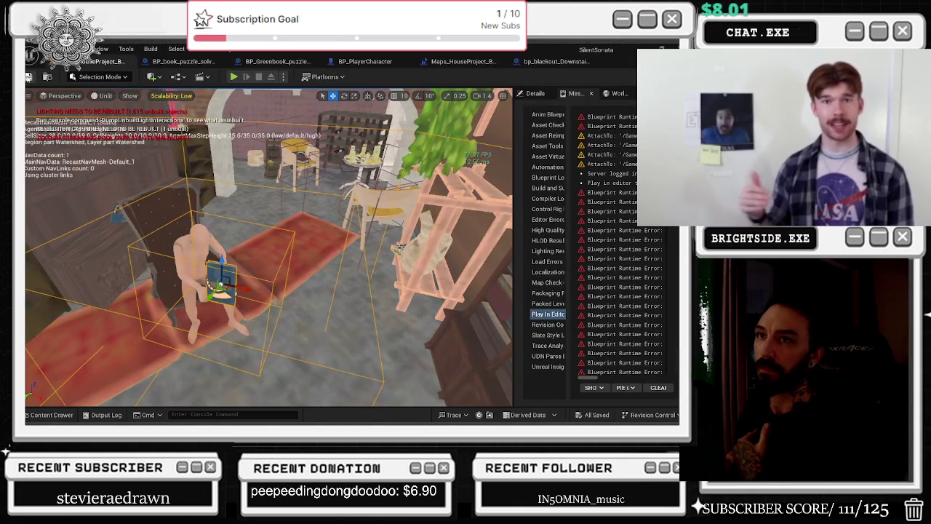
Save everything, play the level to try carrying the books, then stop the session.
key("ctrl+s")
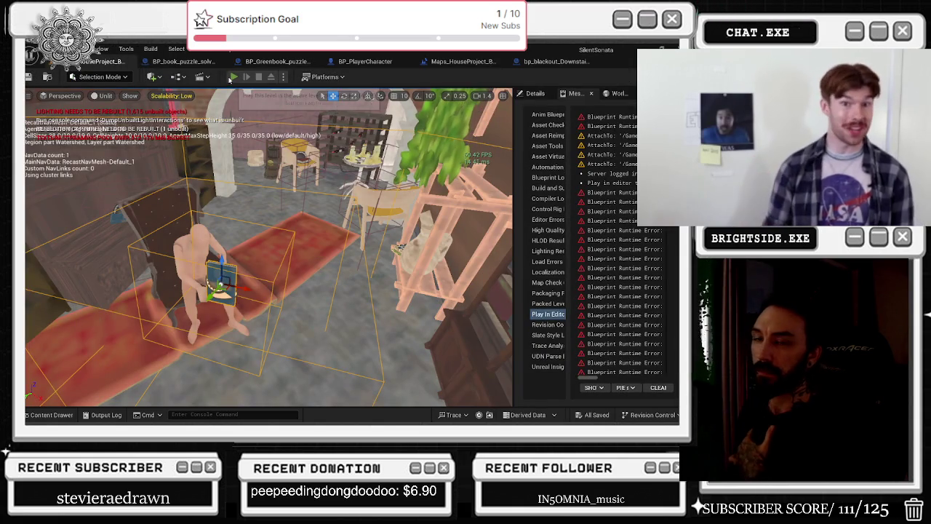
key("alt+p")
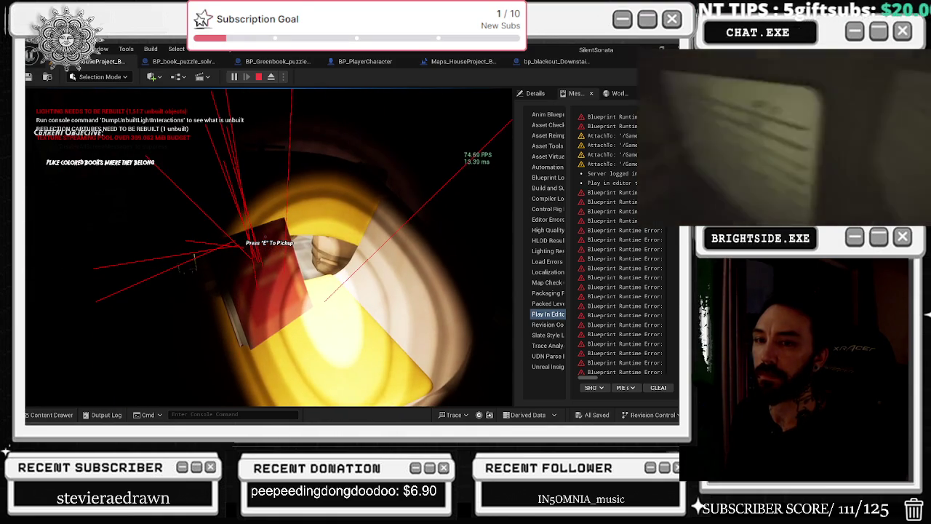
key("Escape")
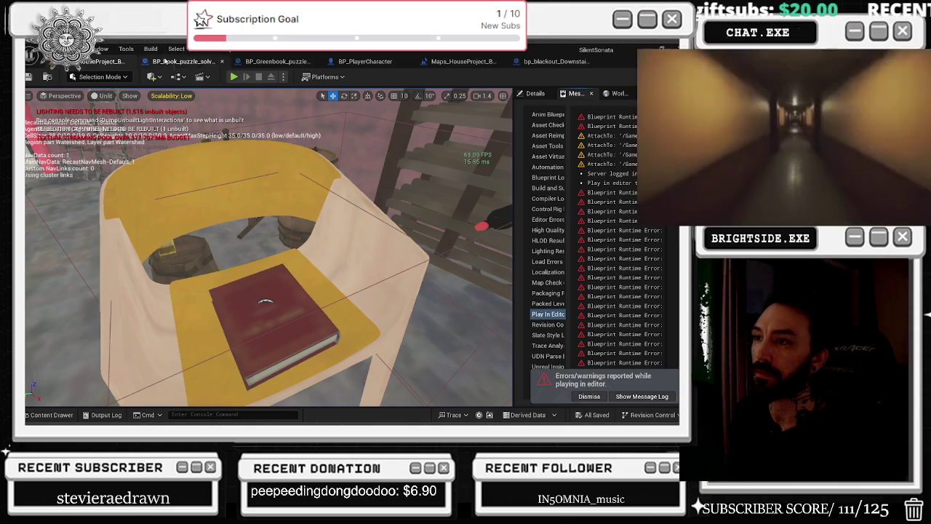
In BP_book_puzzle_solve_physics, view the node graph and select the trigger, widget and counter components.
left_click(165, 62)
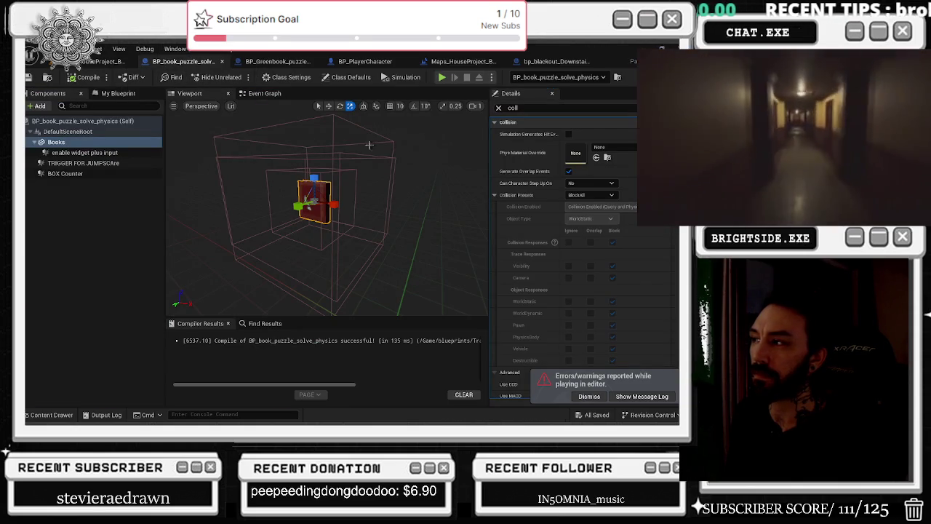
left_click(256, 97)
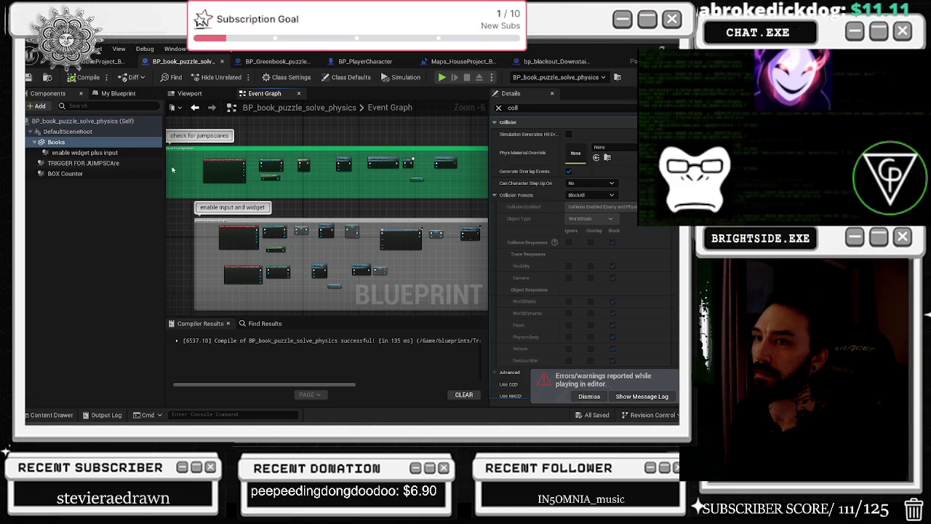
left_click(129, 152)
left_click(138, 173, "shift")
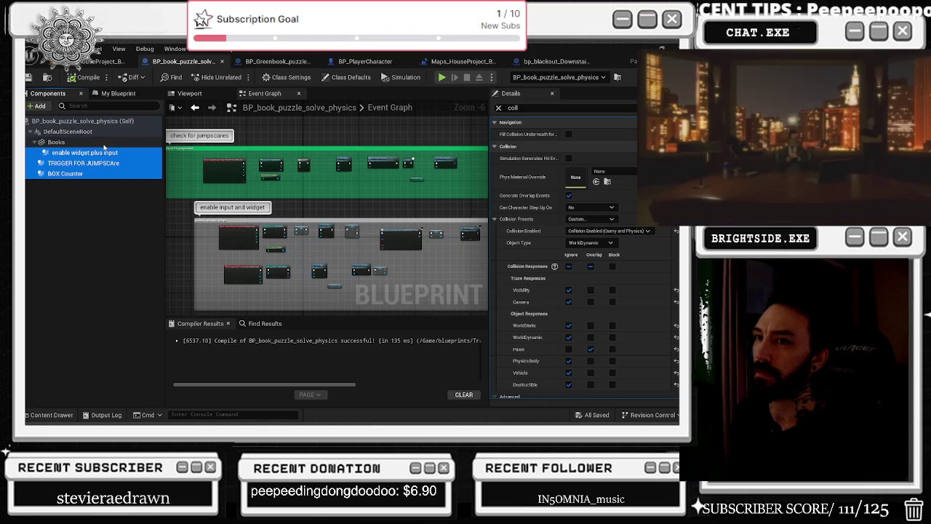
Switch the Books mesh collision preset back to BlockAllDynamic.
left_click(104, 144)
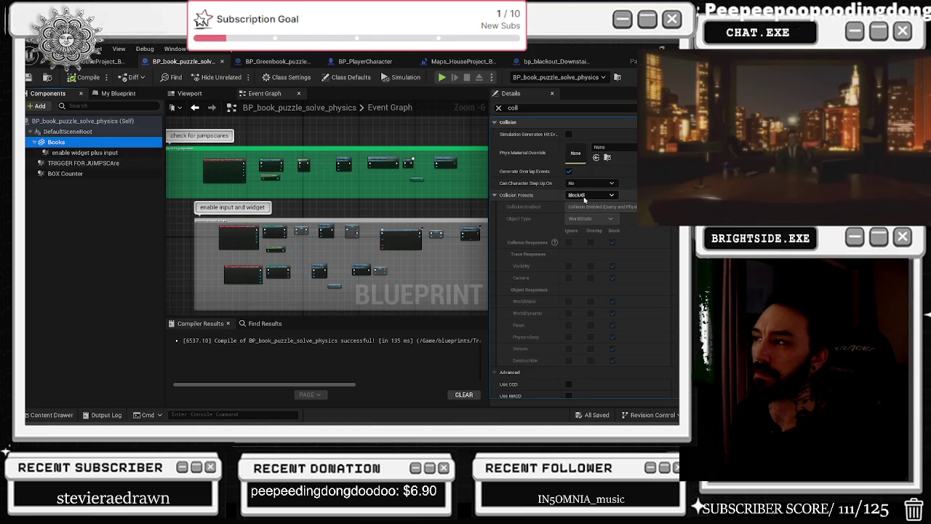
left_click(586, 198)
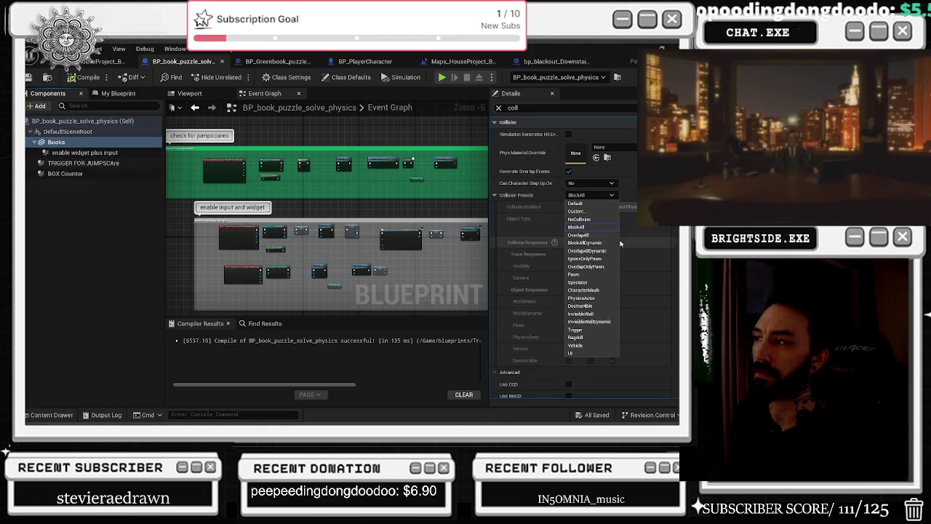
left_click(591, 242)
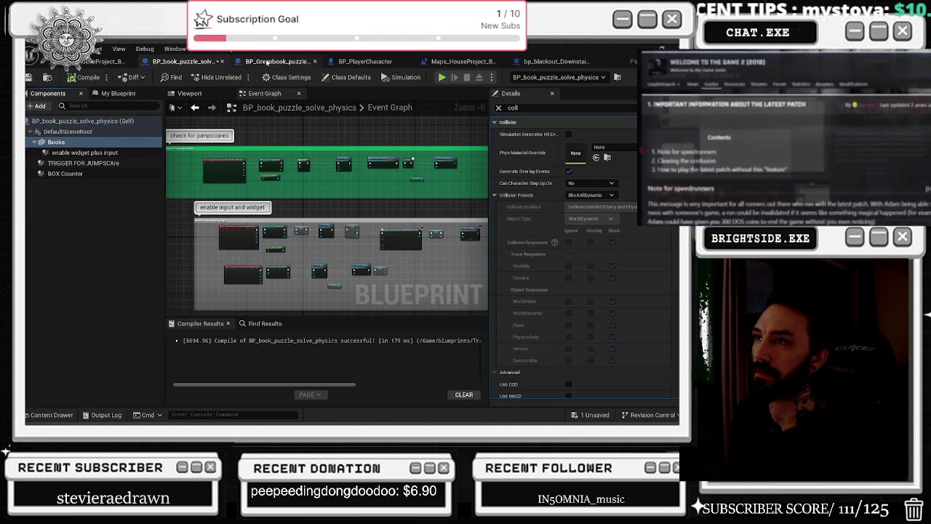
left_click(357, 64)
left_click_drag(306, 249, 165, 290)
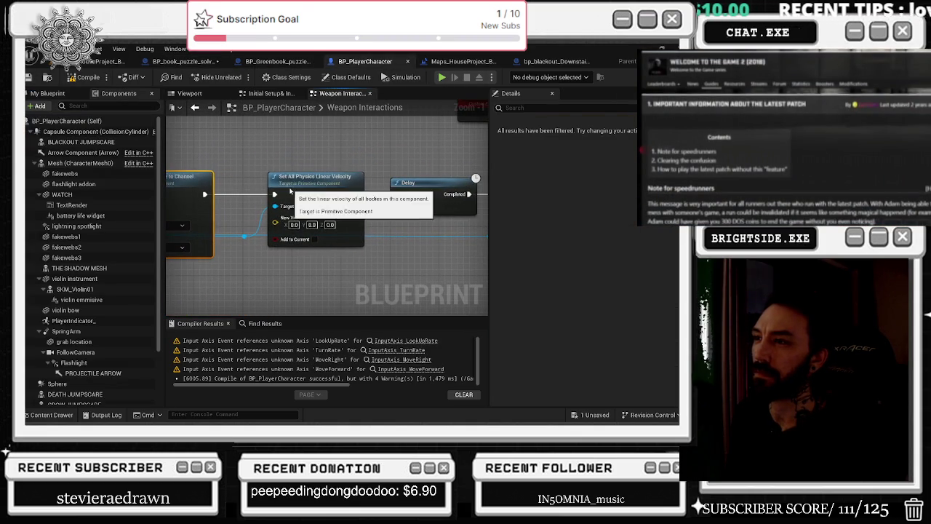
left_click_drag(298, 179, 291, 179)
left_click(306, 157)
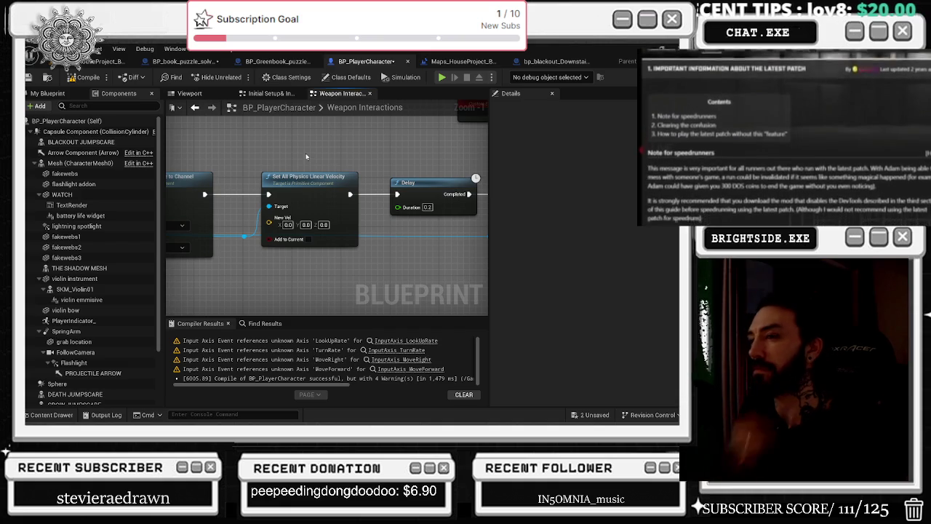
left_click_drag(307, 157, 165, 165)
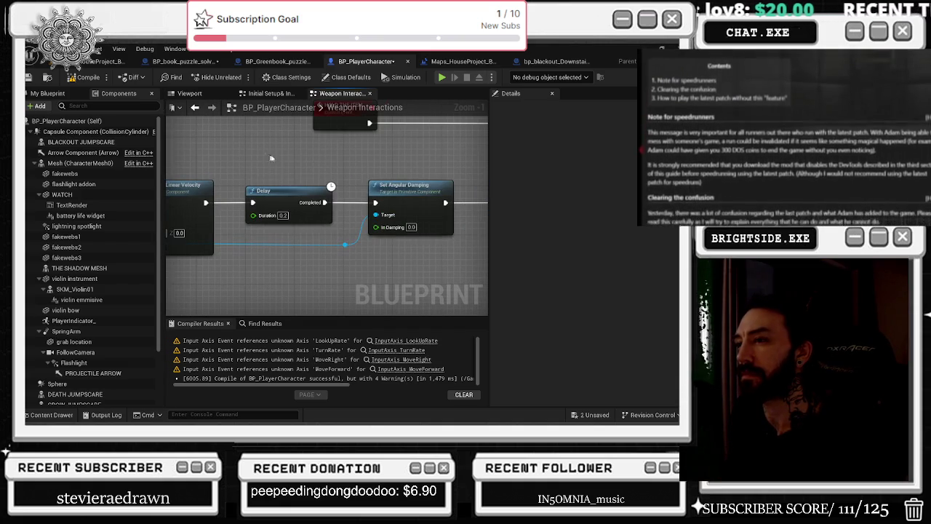
scroll(405, 238, "down", 10)
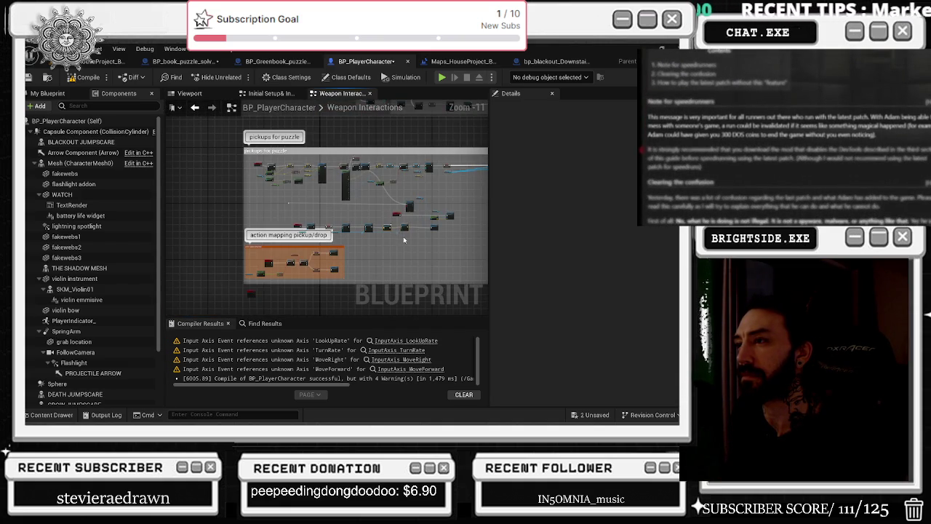
scroll(378, 241, "up", 1)
scroll(300, 244, "up", 2)
scroll(275, 197, "up", 4)
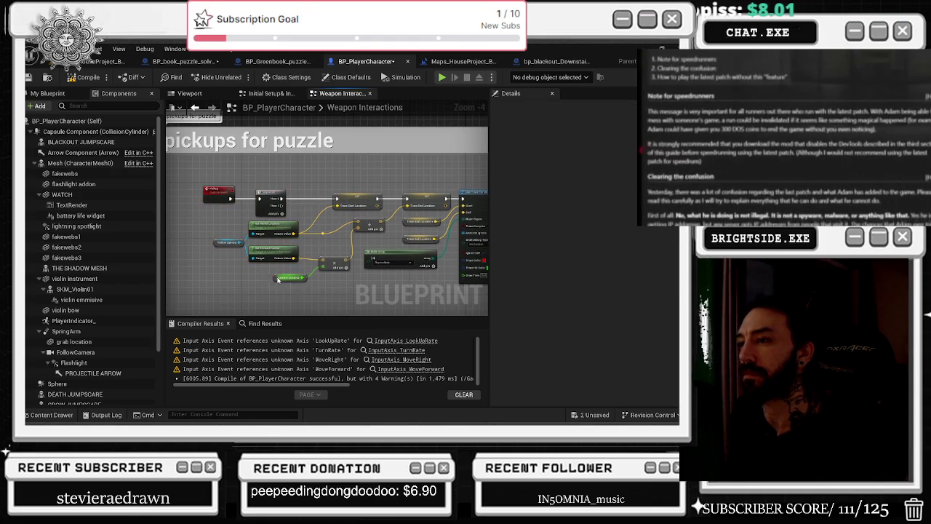
left_click(273, 279)
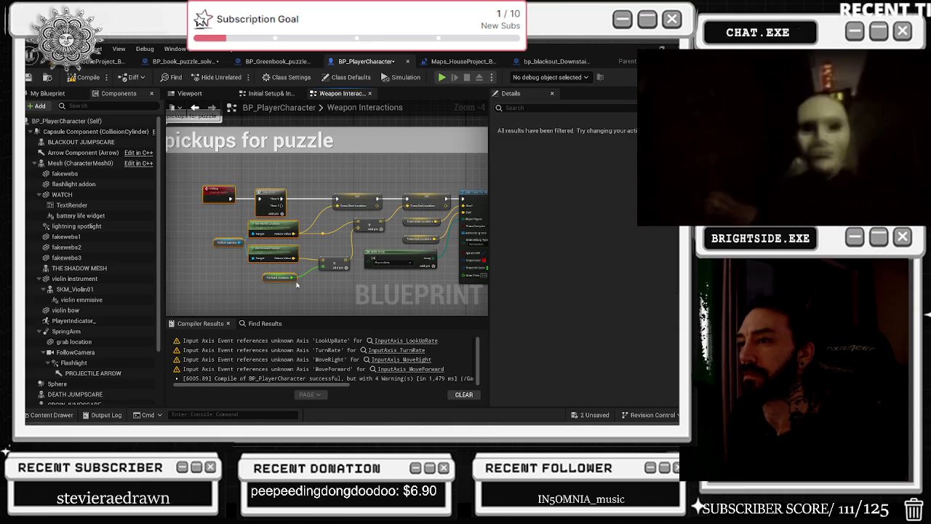
left_click(331, 267)
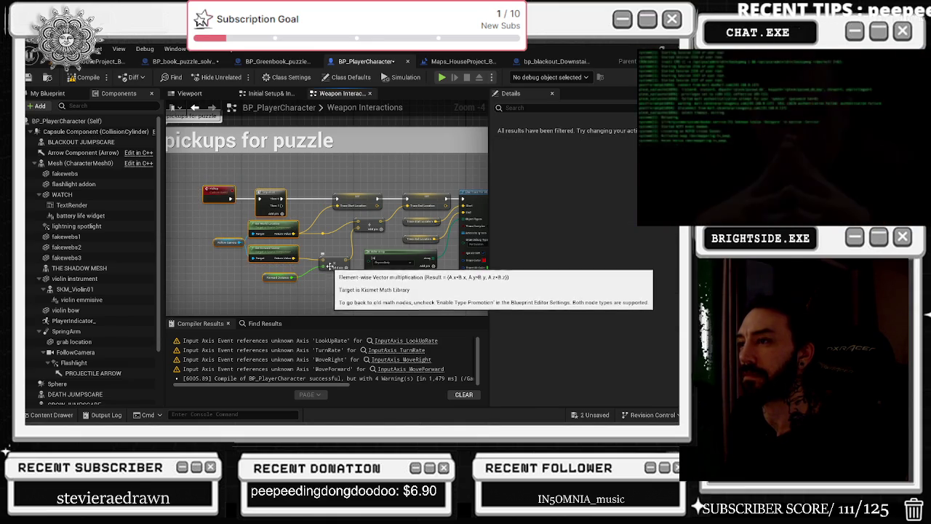
scroll(333, 251, "up", 1)
left_click_drag(339, 235, 350, 218)
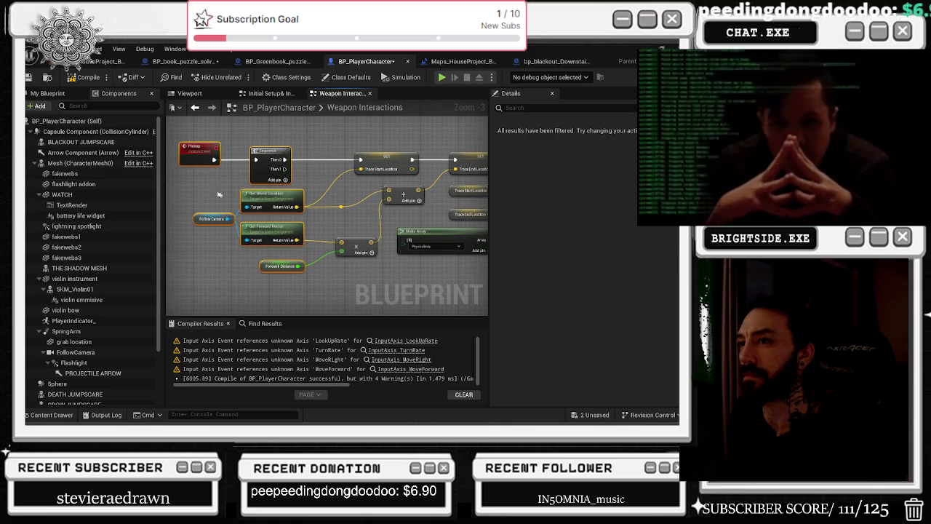
Trace the pickup graph from the Pickup event through Break Hit Result to Grab Component at Location.
mouse_move(174, 125)
left_mouse_down()
mouse_move(241, 203)
mouse_move(343, 277)
left_mouse_up()
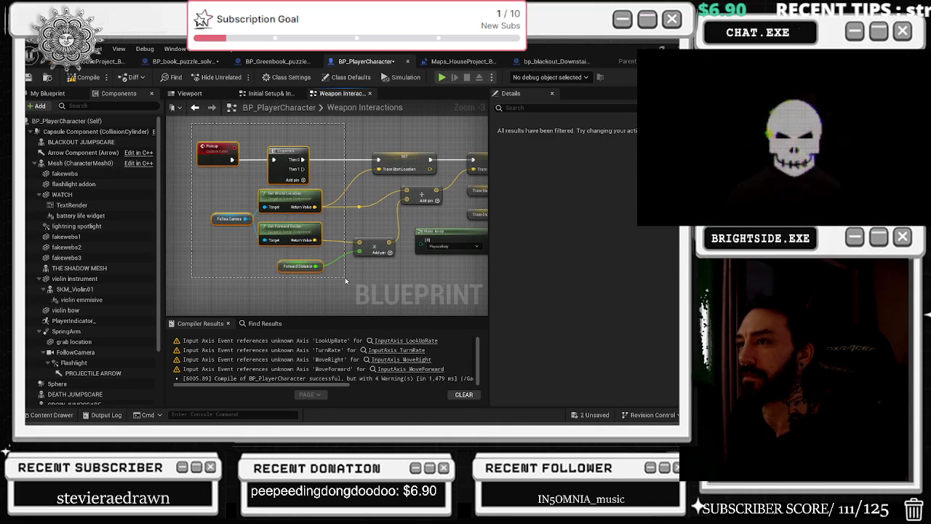
mouse_move(345, 277)
left_mouse_down()
mouse_move(350, 289)
mouse_move(327, 277)
left_mouse_up()
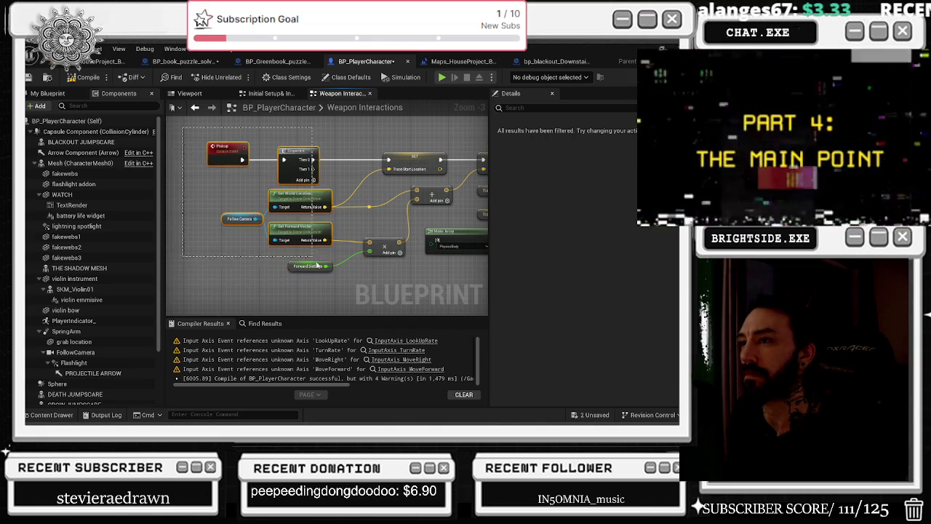
mouse_move(368, 296)
left_mouse_down()
mouse_move(250, 284)
mouse_move(192, 310)
left_mouse_up()
left_click_drag(303, 303, 272, 273)
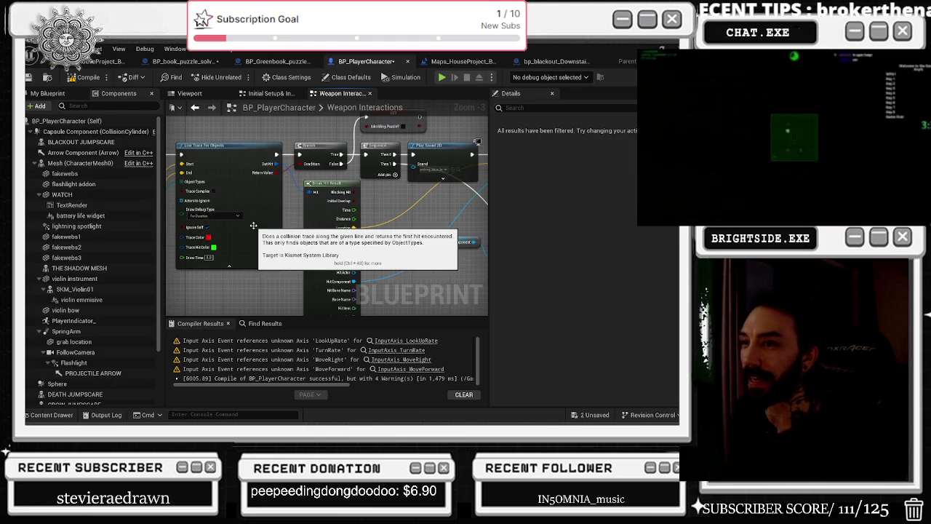
mouse_move(389, 242)
left_mouse_down()
mouse_move(364, 239)
mouse_move(342, 269)
mouse_move(406, 273)
mouse_move(219, 271)
left_mouse_up()
left_click_drag(291, 269, 112, 270)
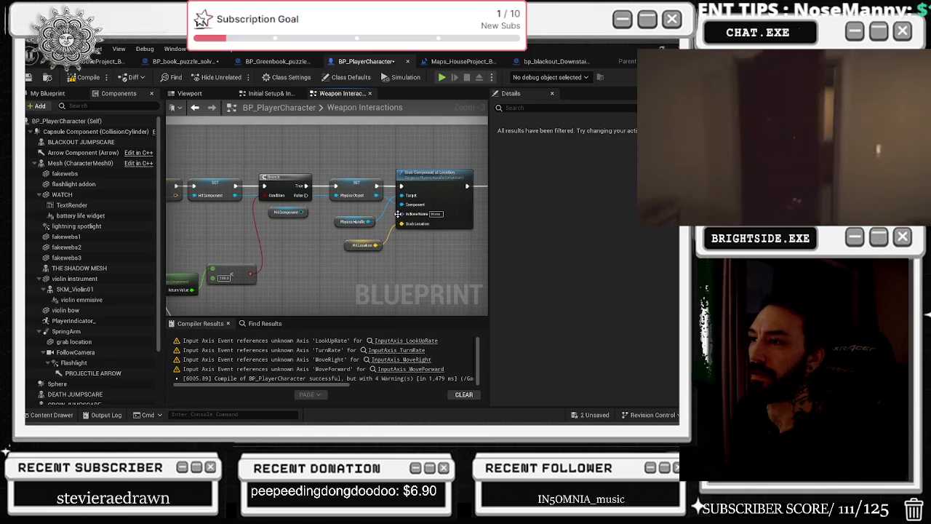
left_click(312, 205)
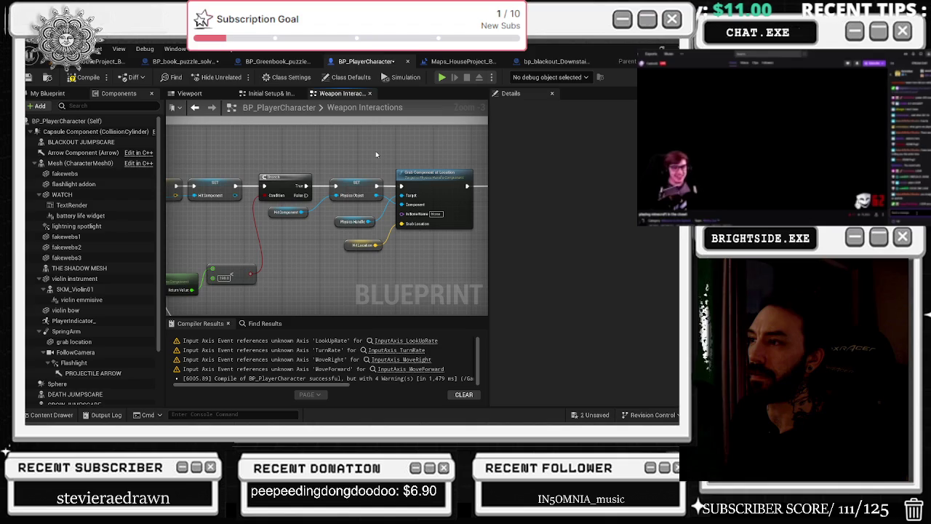
left_click_drag(373, 158, 330, 158)
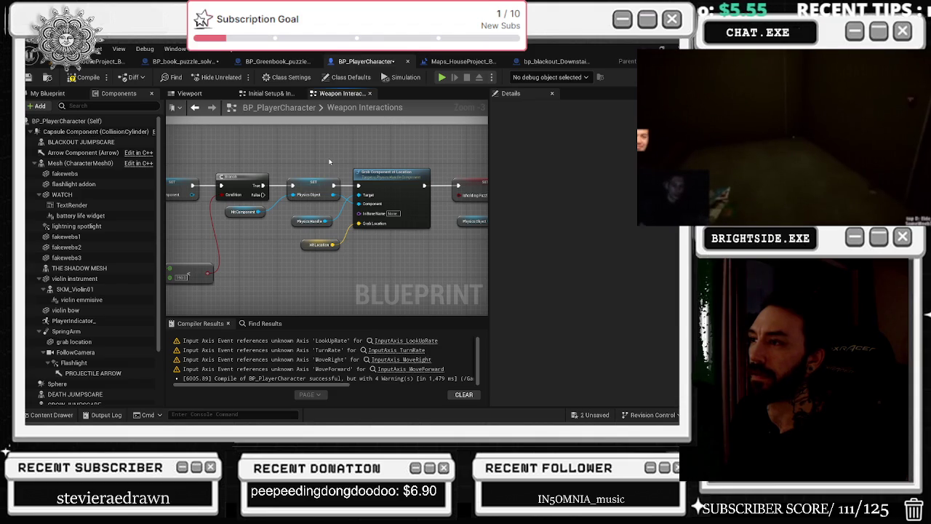
left_click_drag(330, 161, 297, 168)
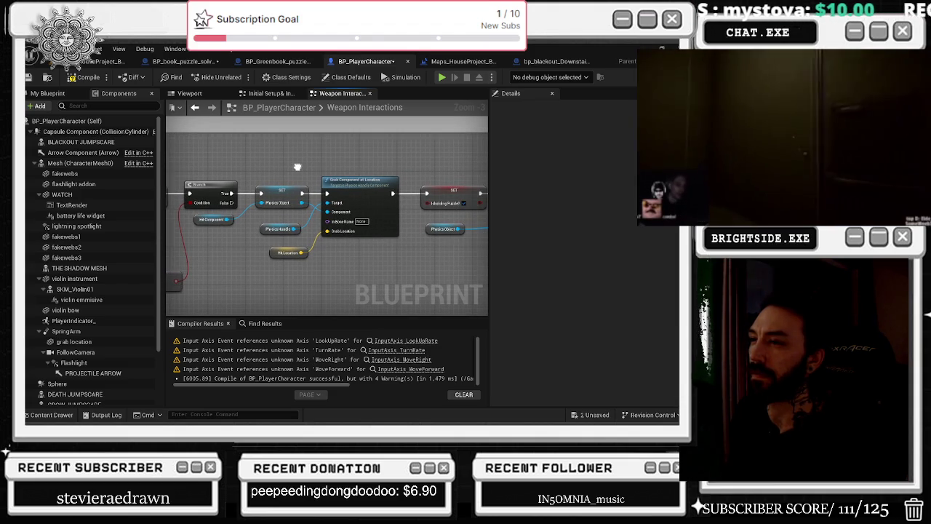
left_click_drag(297, 167, 214, 180)
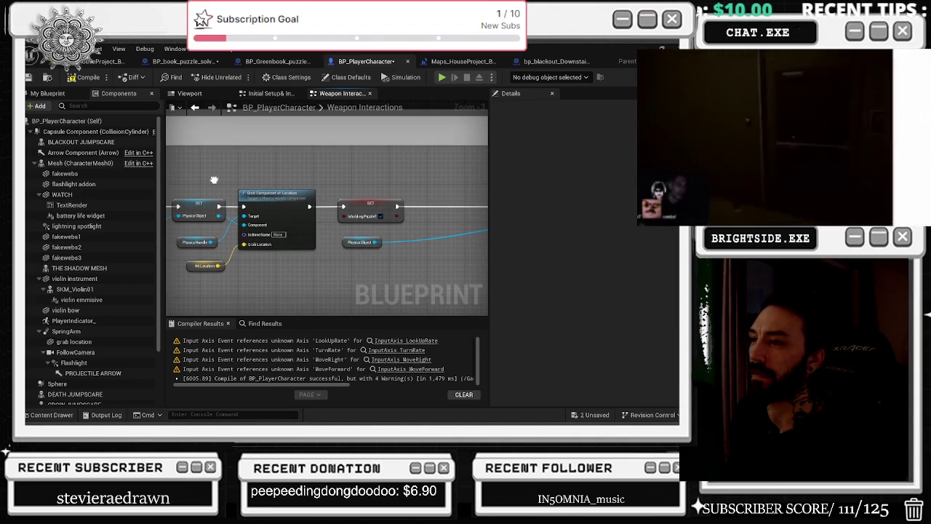
Add a reroute point on the Physics Object wire feeding Set Collision Response to Channel.
mouse_move(169, 146)
left_mouse_down()
mouse_move(258, 280)
mouse_move(371, 223)
mouse_move(249, 231)
mouse_move(245, 169)
mouse_move(352, 167)
mouse_move(364, 239)
mouse_move(284, 210)
left_mouse_up()
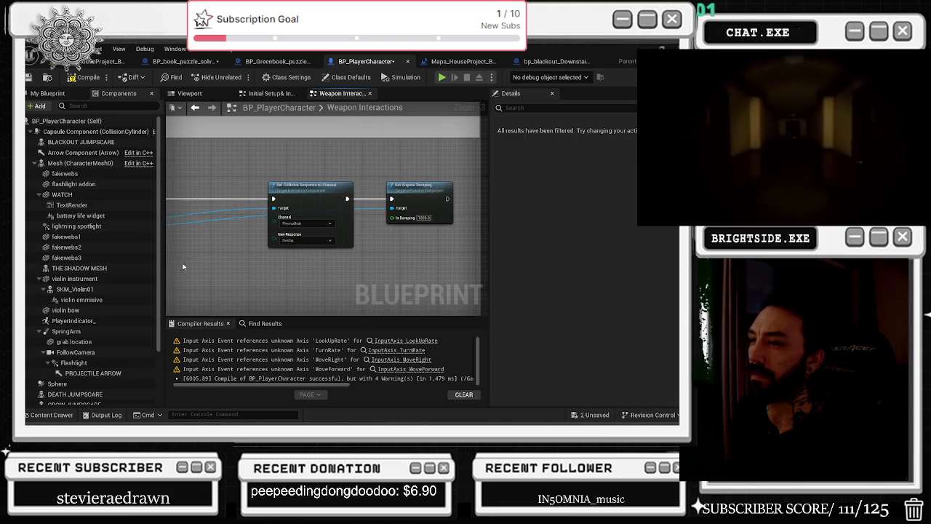
scroll(426, 190, "down", 1)
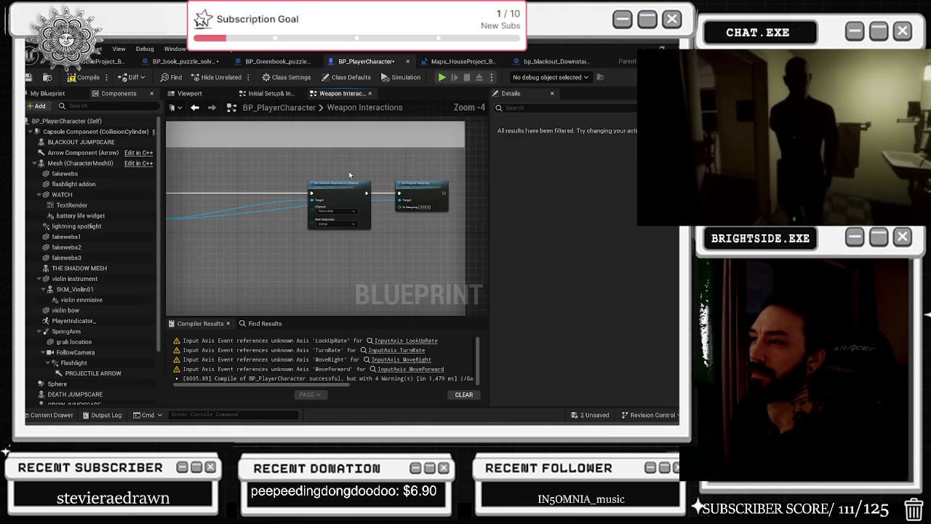
left_click_drag(431, 200, 406, 210)
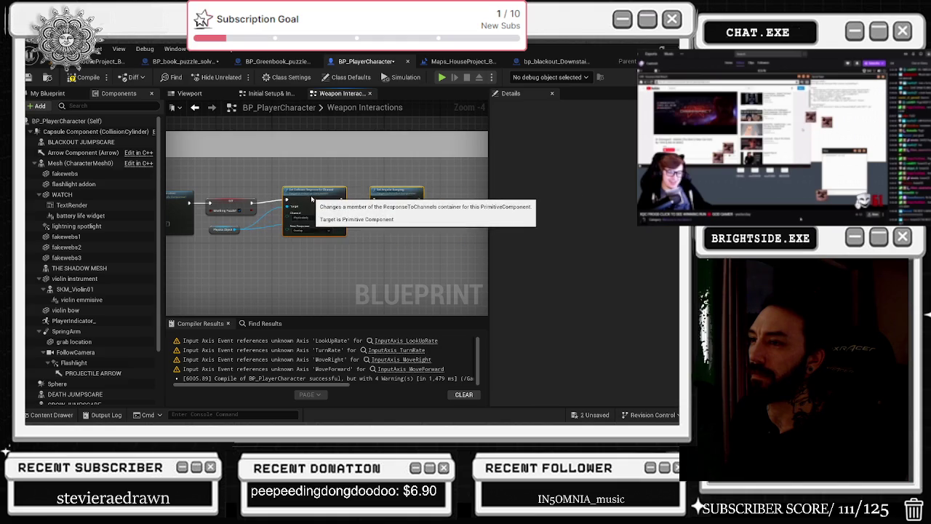
scroll(313, 202, "up", 1)
scroll(344, 195, "up", 1)
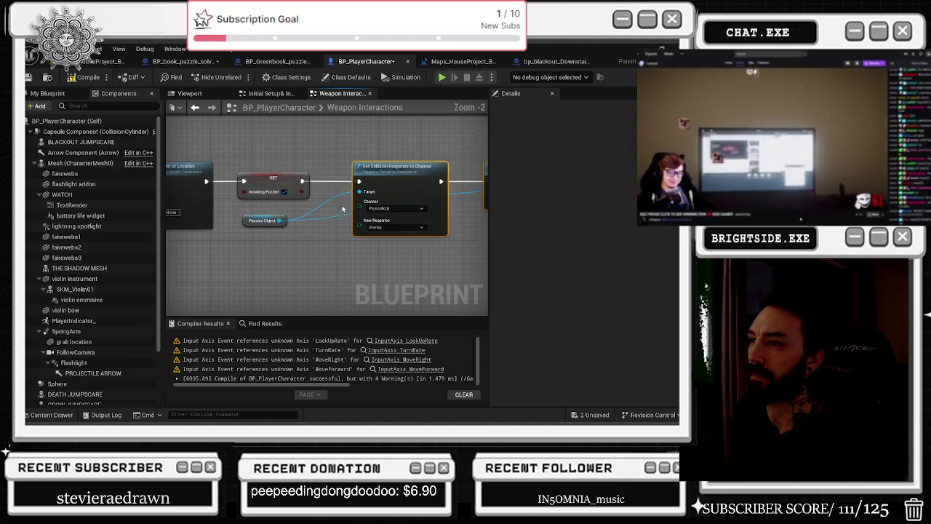
double_click(343, 194)
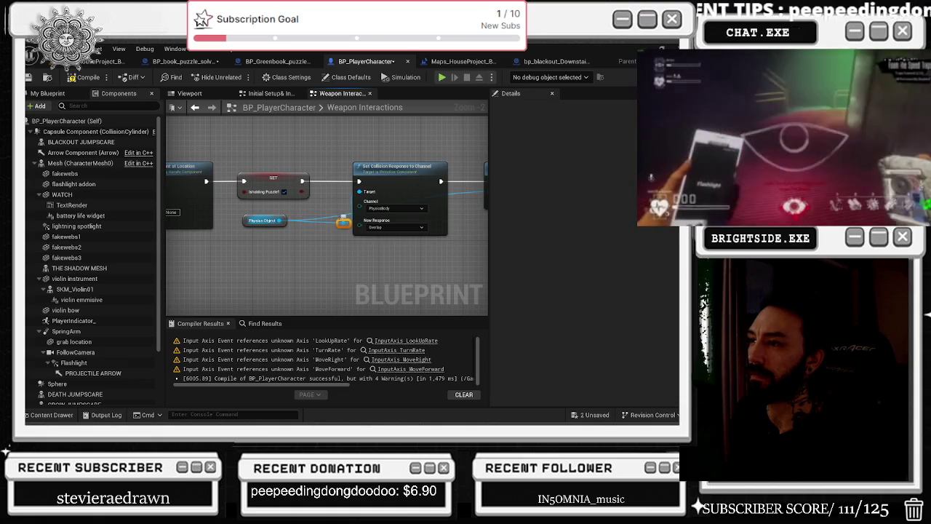
left_click_drag(345, 225, 335, 218)
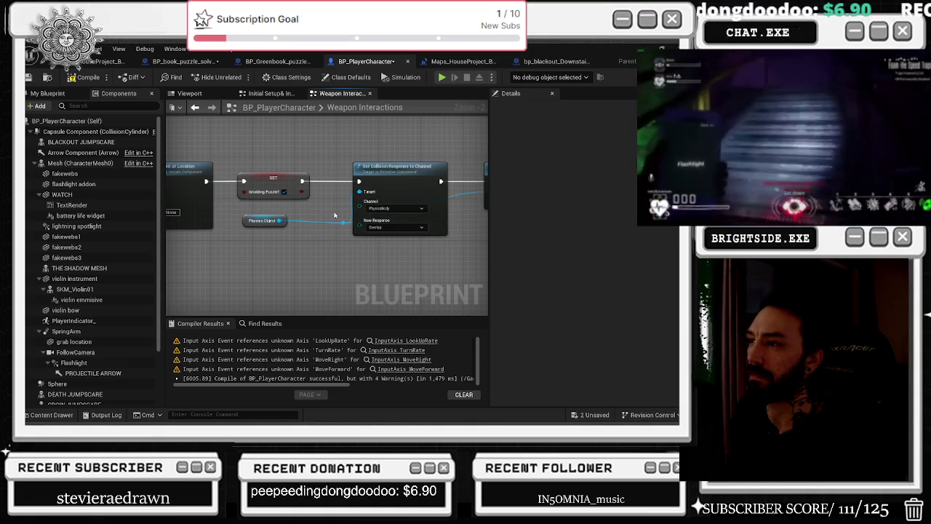
scroll(334, 216, "down", 5)
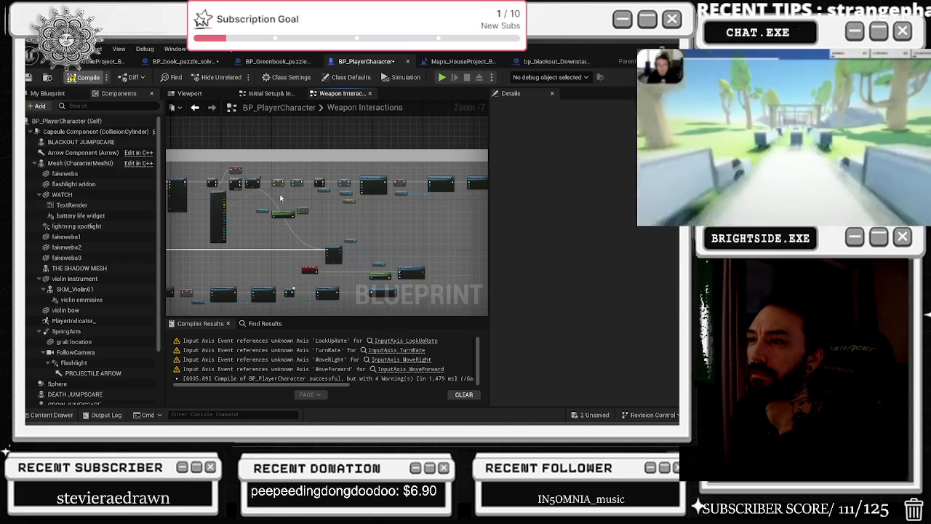
Move past Line Trace For Objects, Sequence and Break Hit Result to the mass check nodes.
right_click(283, 198)
scroll(279, 181, "up", 1)
scroll(281, 179, "up", 4)
left_click_drag(286, 170, 200, 164)
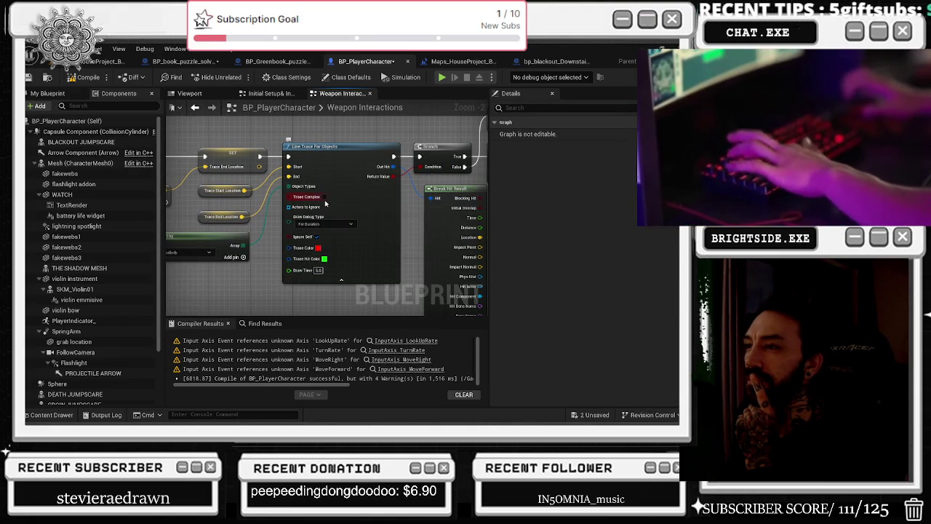
left_click_drag(331, 200, 259, 220)
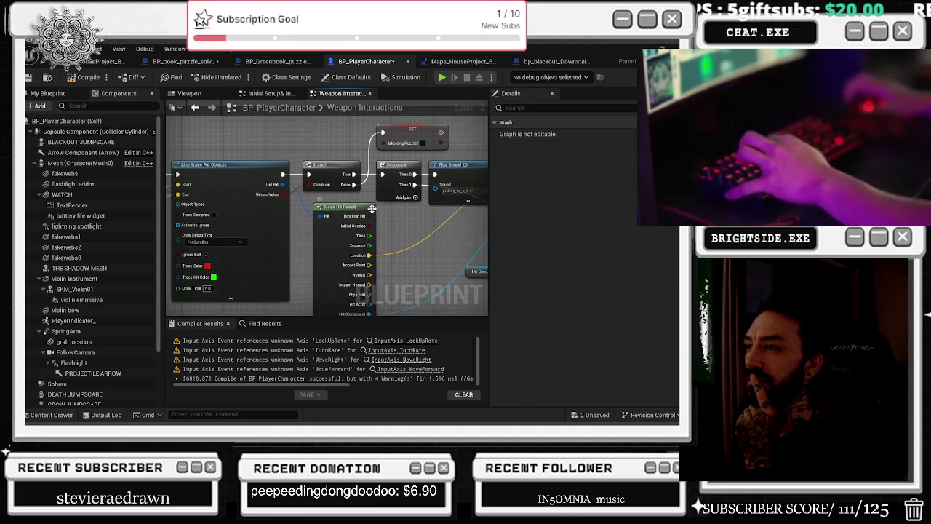
left_click(376, 209)
mouse_move(429, 224)
left_mouse_down()
mouse_move(324, 247)
mouse_move(264, 232)
left_mouse_up()
Raise the Hit Component, Get Mass and comparison nodes and the comment box's top edge.
mouse_move(394, 270)
left_mouse_down()
mouse_move(372, 230)
mouse_move(360, 130)
left_mouse_up()
mouse_move(397, 229)
left_mouse_down()
mouse_move(358, 202)
mouse_move(349, 183)
left_mouse_up()
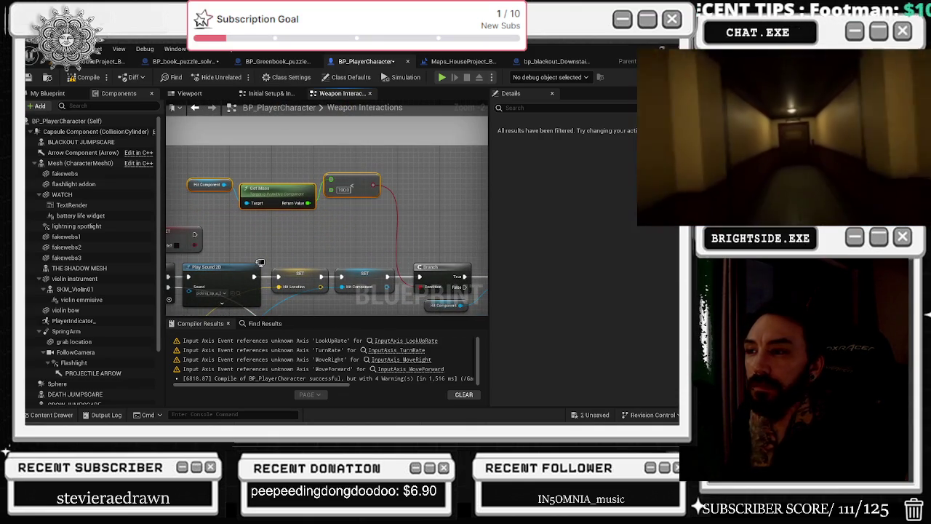
left_click_drag(326, 261, 318, 192)
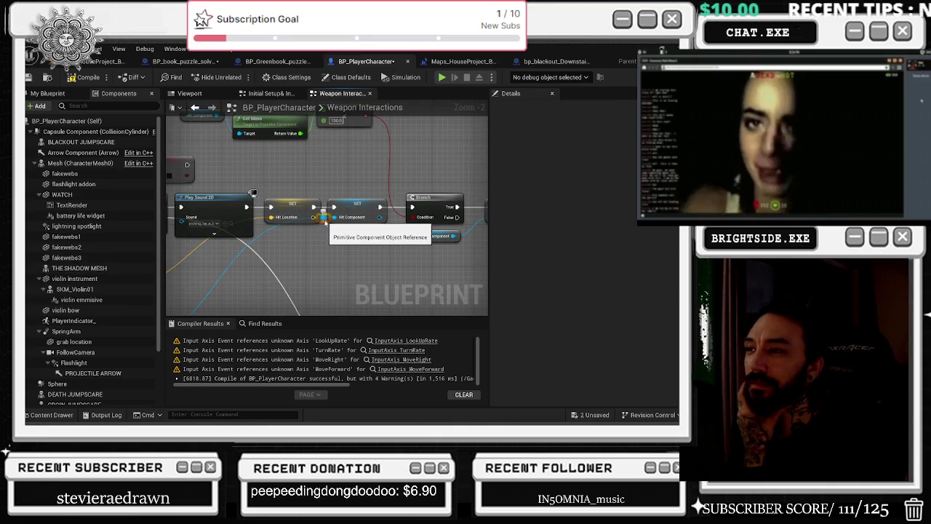
scroll(325, 221, "up", 5)
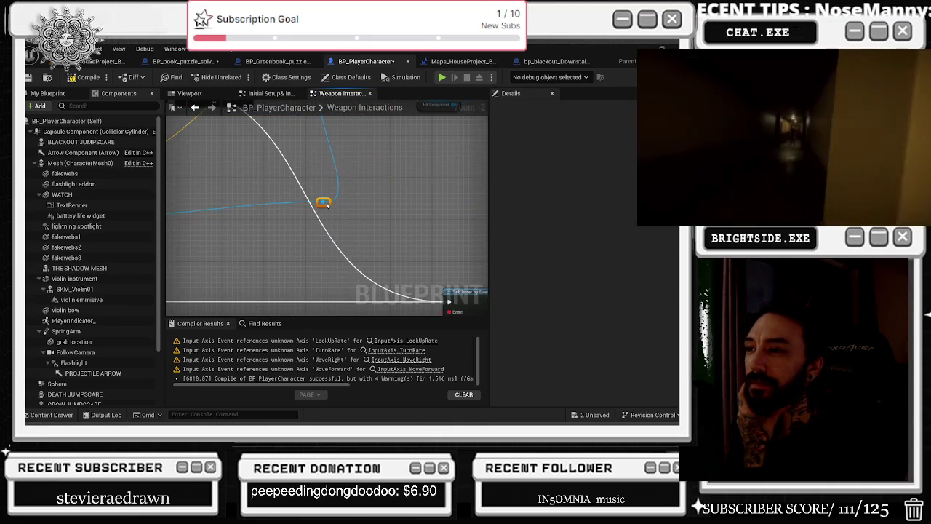
scroll(325, 221, "down", 5)
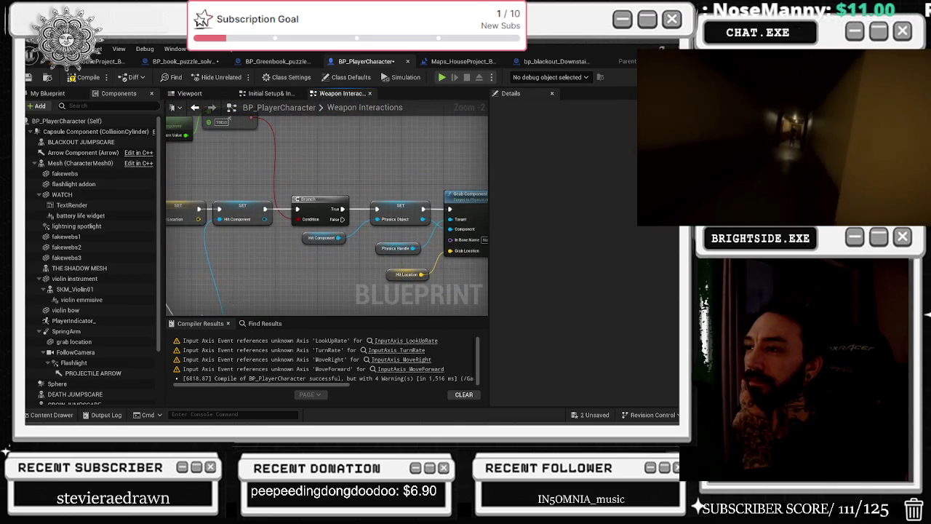
scroll(283, 259, "up", 2)
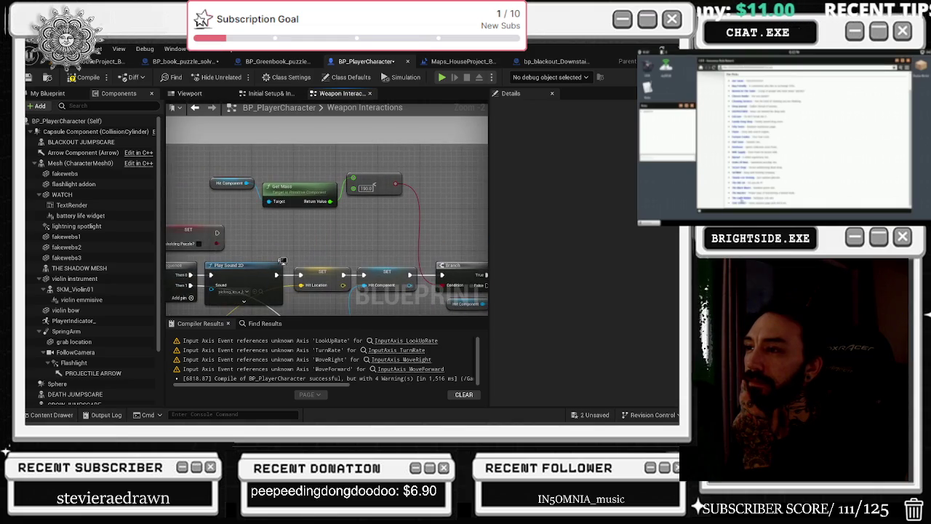
left_click_drag(317, 182, 312, 141)
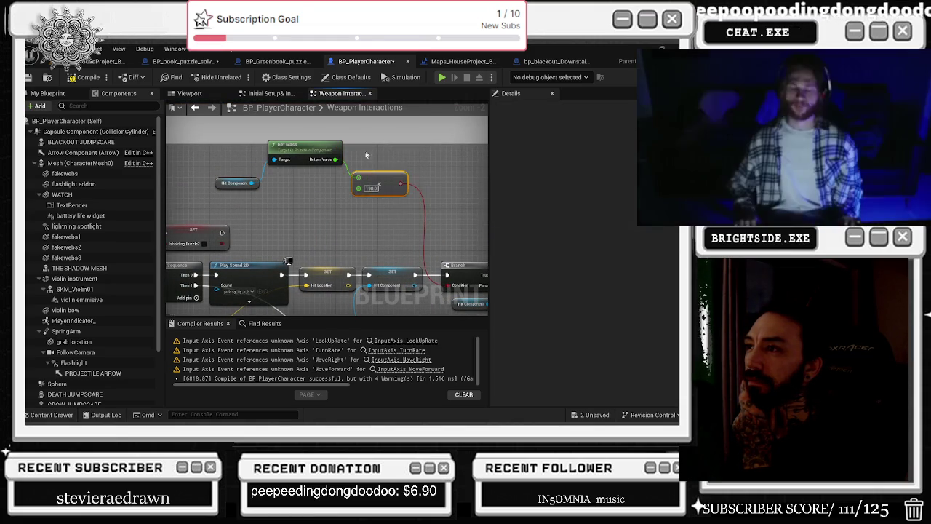
left_click(376, 179)
left_click_drag(330, 160, 330, 130)
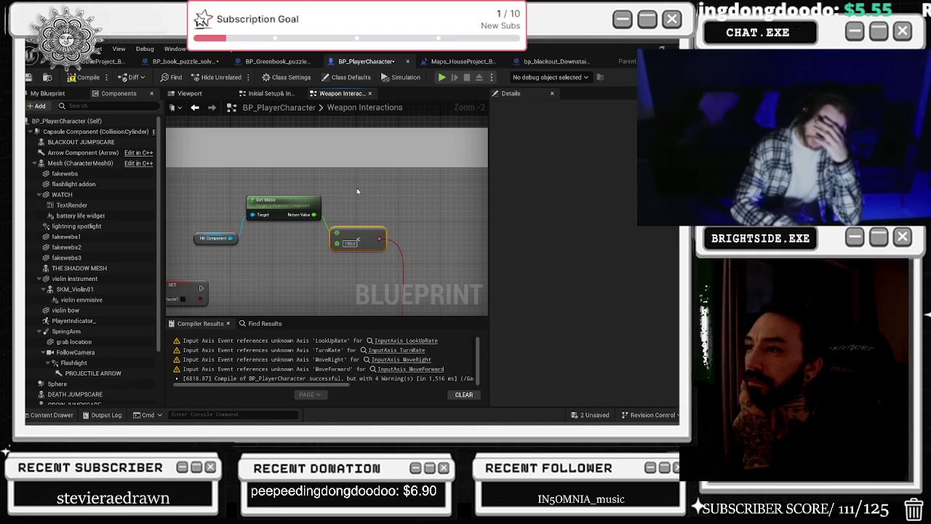
left_click(216, 241)
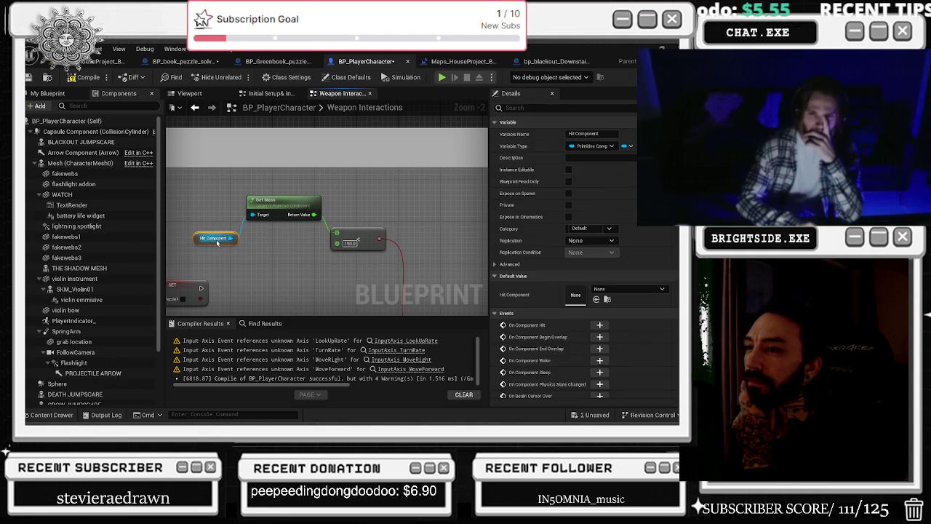
Place Hit Component beside Get Mass and follow the logic to Grab Component at Location.
left_click_drag(218, 243, 227, 207)
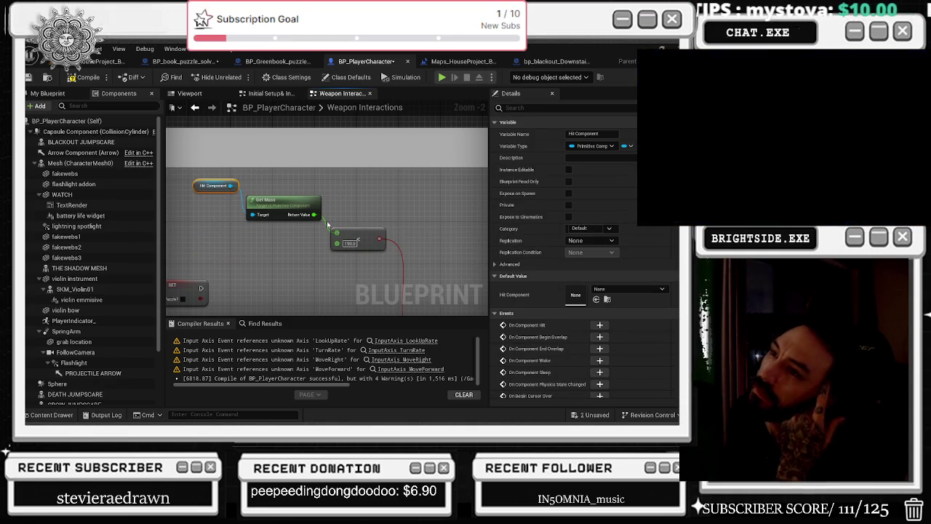
mouse_move(327, 221)
left_mouse_down()
mouse_move(274, 168)
mouse_move(305, 136)
mouse_move(309, 174)
left_mouse_up()
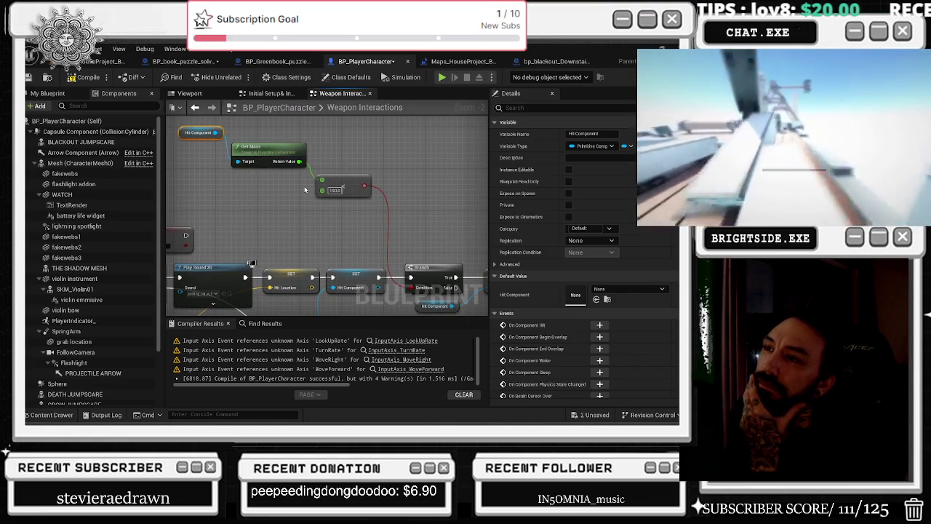
mouse_move(305, 190)
left_mouse_down()
mouse_move(241, 177)
mouse_move(281, 199)
mouse_move(253, 152)
mouse_move(251, 196)
mouse_move(215, 196)
left_mouse_up()
left_click_drag(313, 185, 243, 113)
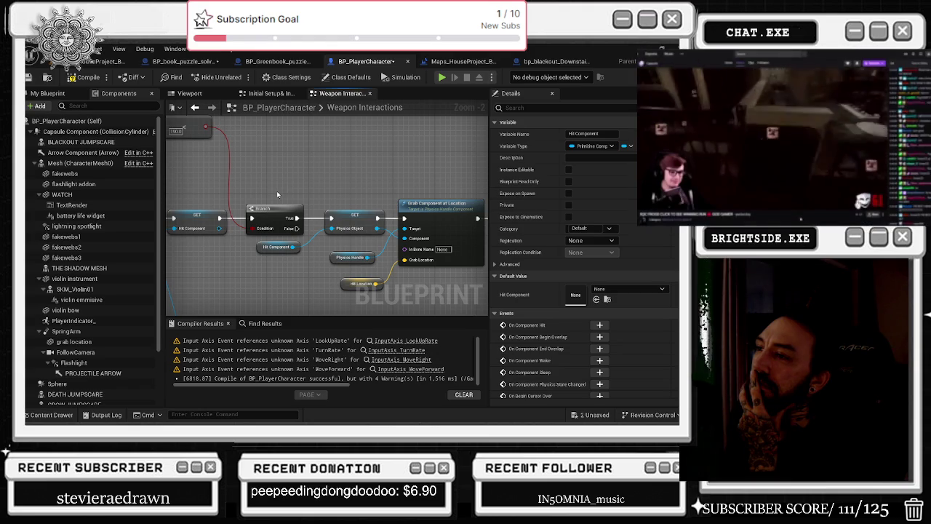
Follow the grab logic through SET Is Holding Puzzle to Set Angular Damping, then Save All.
left_click_drag(277, 195, 164, 191)
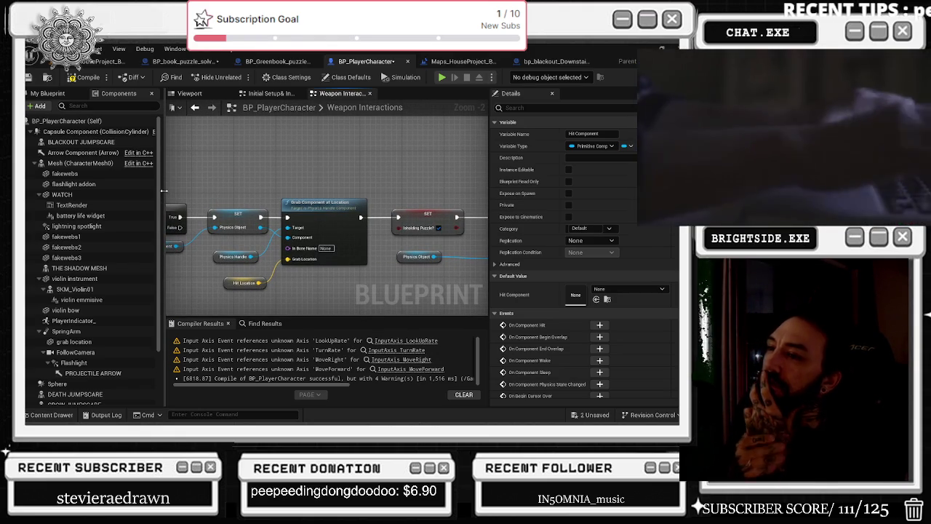
left_click_drag(309, 197, 200, 160)
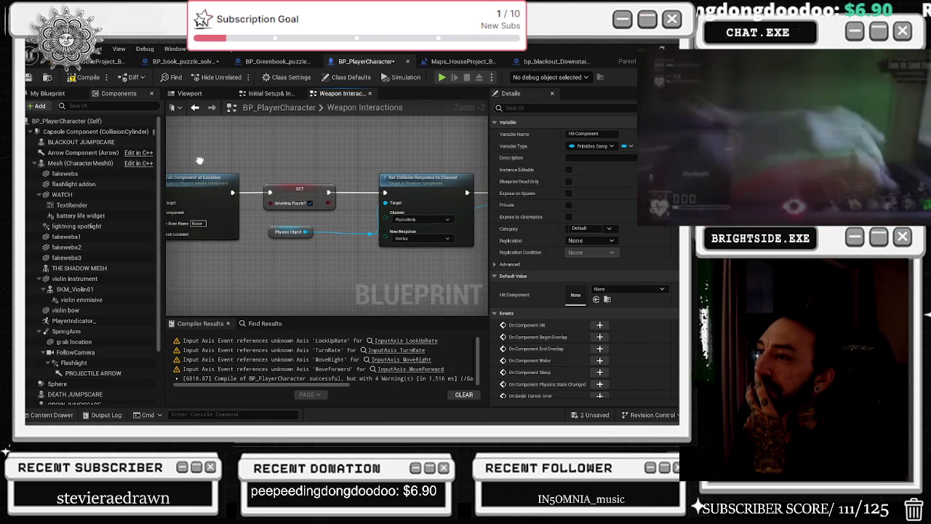
left_click_drag(306, 190, 115, 198)
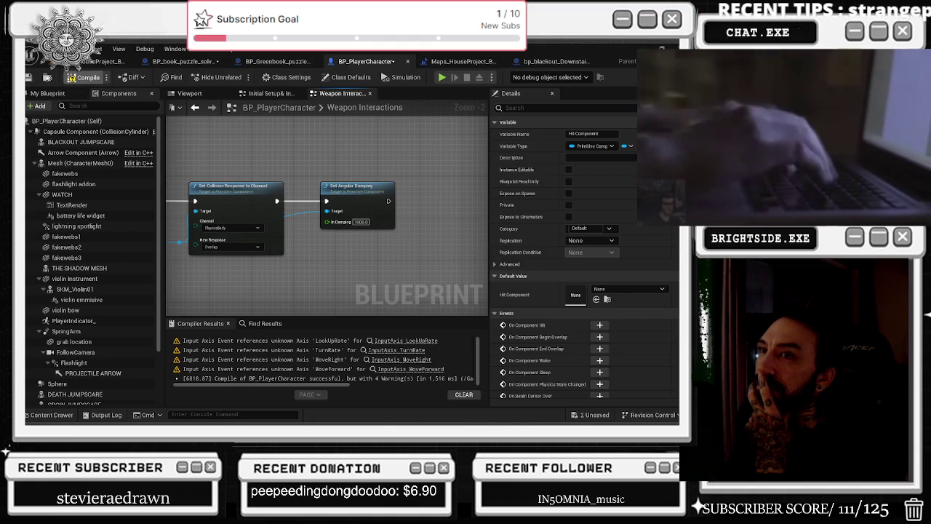
left_click(29, 77)
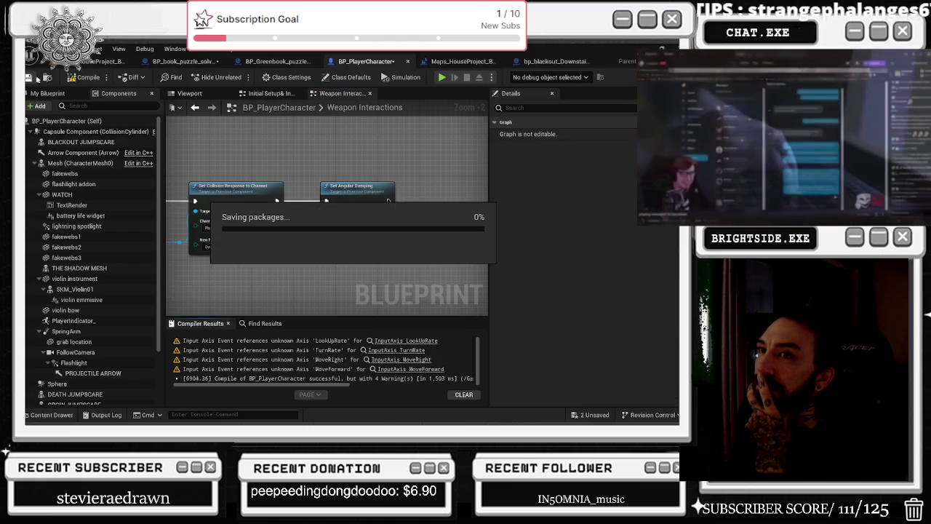
Save the selected content, then play-test the house level's book puzzle and stop.
left_click(85, 63)
left_click(30, 78)
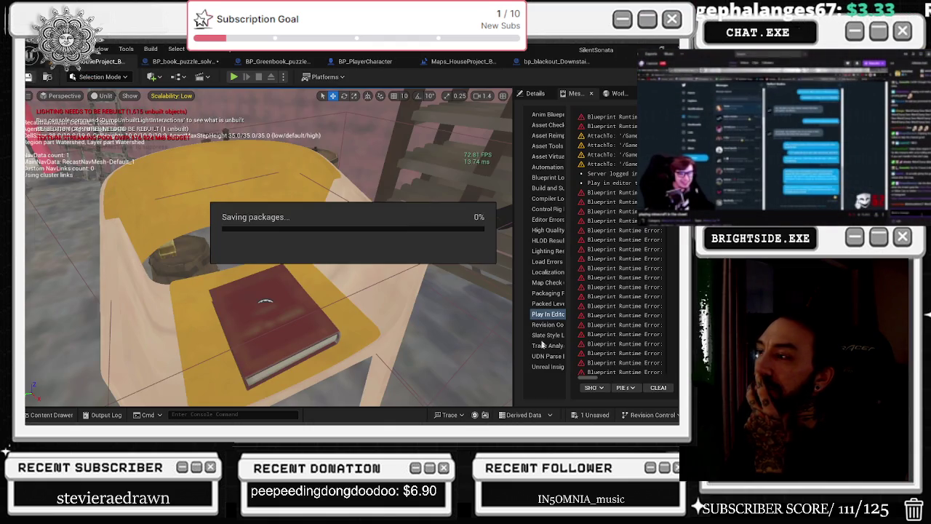
left_click(419, 334)
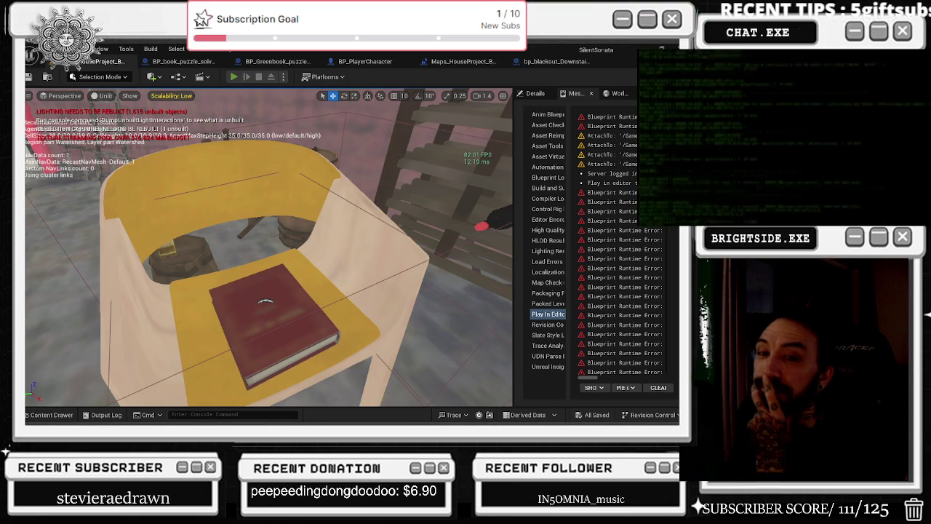
key("alt+p")
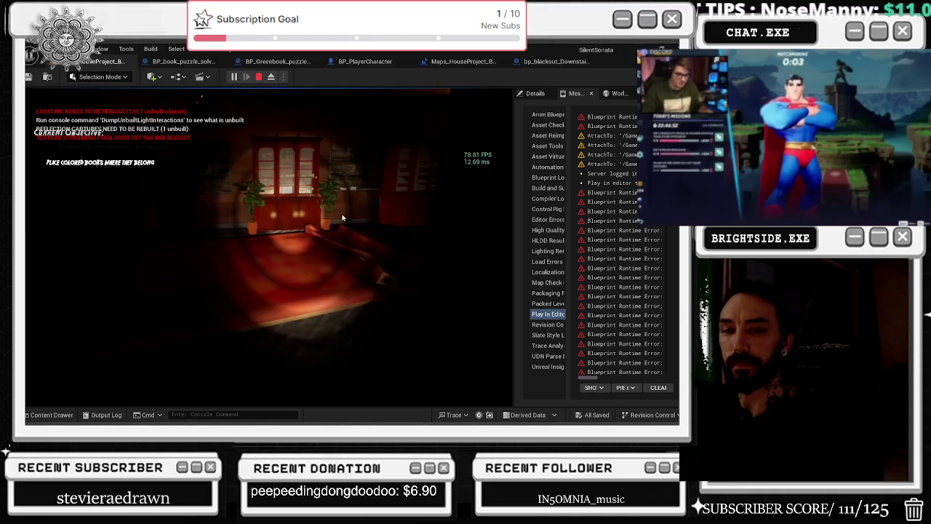
key("Escape")
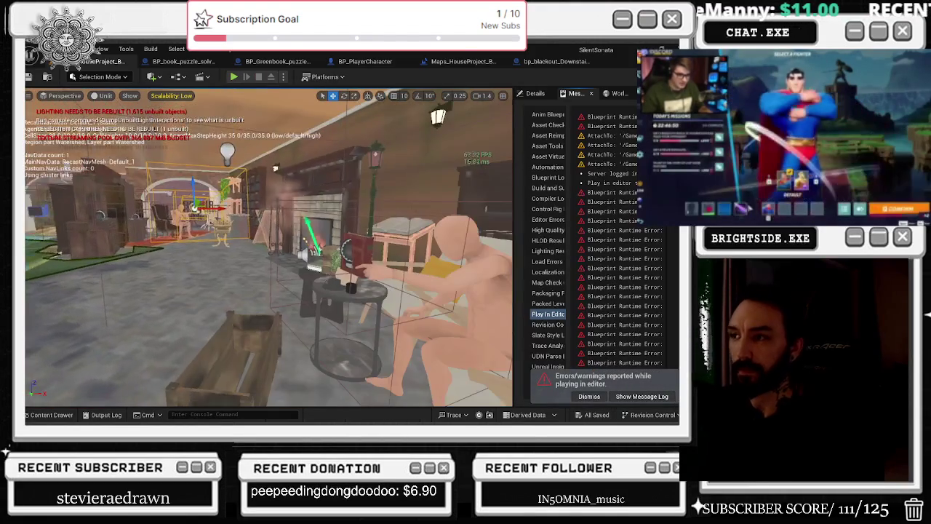
Inspect the book puzzle graph's Set Animation, Spawn Sound 2D, Delay and Set Intensity nodes, then restore YouTube.
key("ctrl+Tab")
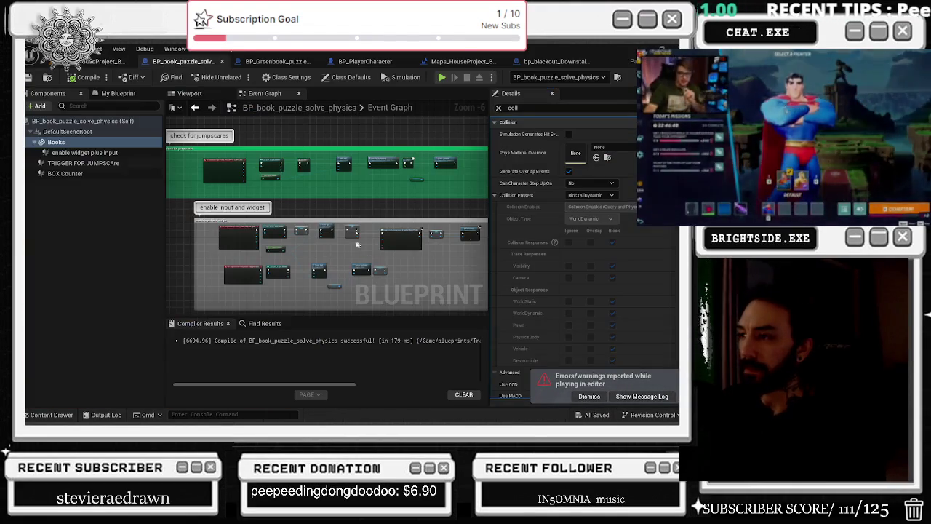
scroll(349, 218, "up", 2)
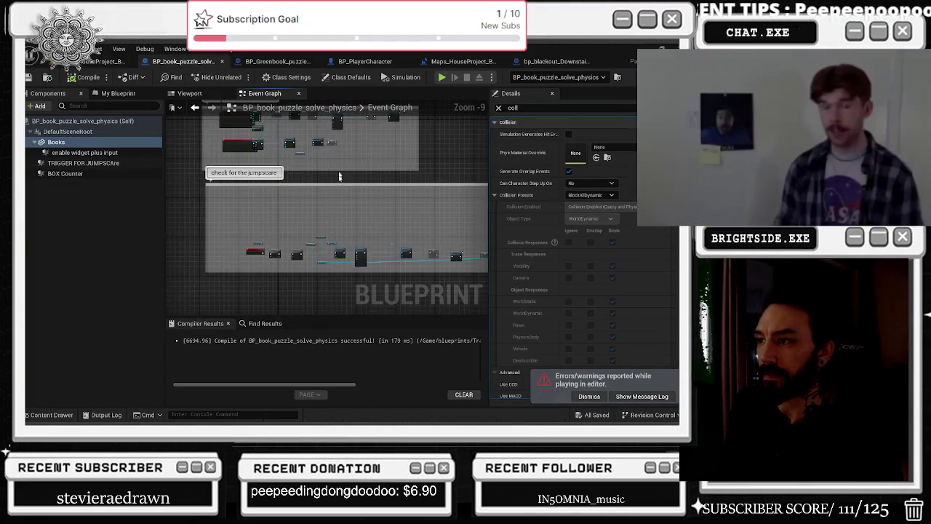
left_click_drag(336, 280, 341, 259)
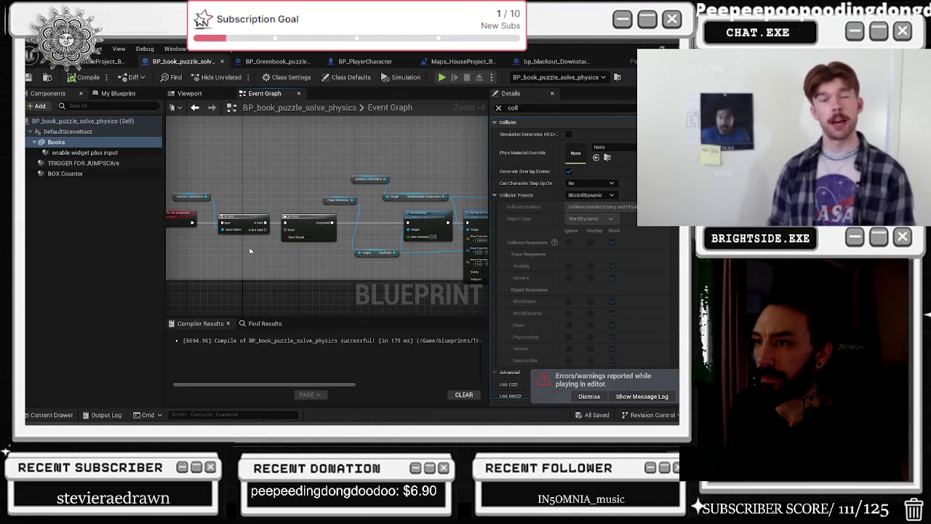
scroll(250, 251, "up", 2)
left_click_drag(298, 264, 205, 259)
left_click_drag(334, 192, 182, 175)
left_click_drag(486, 186, 113, 191)
left_click_drag(327, 218, 255, 215)
scroll(449, 191, "down", 3)
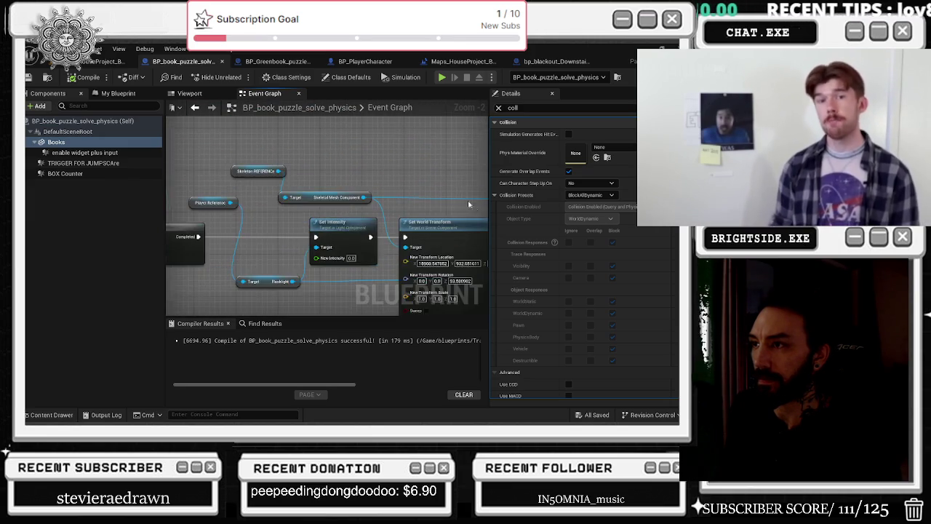
scroll(415, 169, "up", 3)
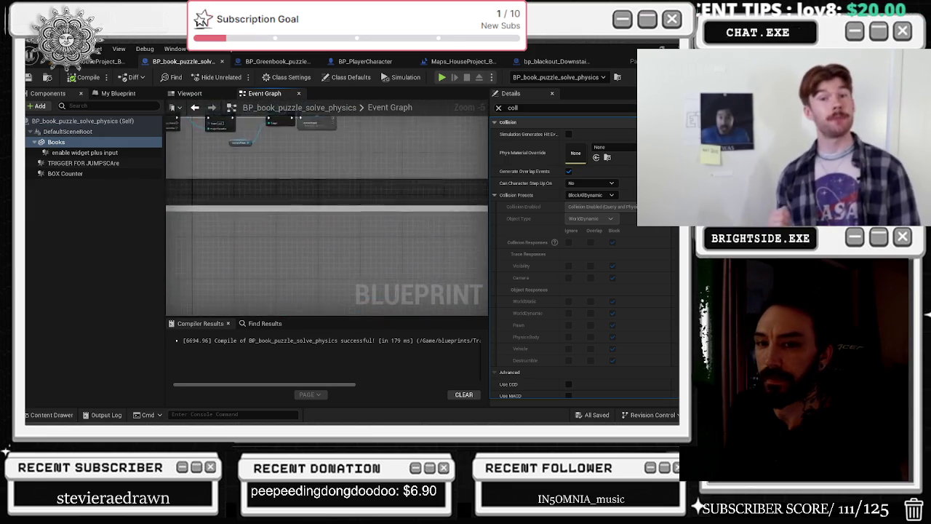
left_click_drag(270, 210, 317, 211)
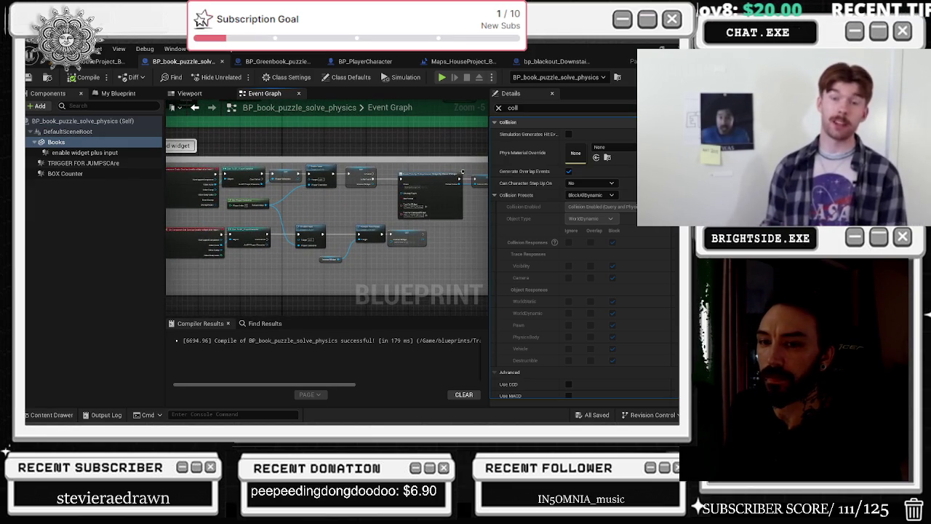
left_click(688, 75)
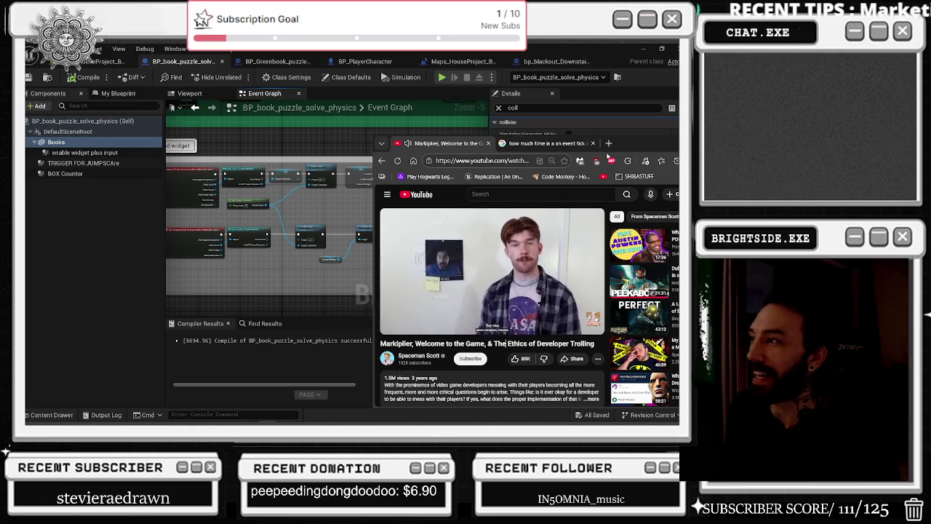
Close the extra search tab, pause the developer-trolling video and maximize the browser.
left_click_drag(605, 157, 512, 136)
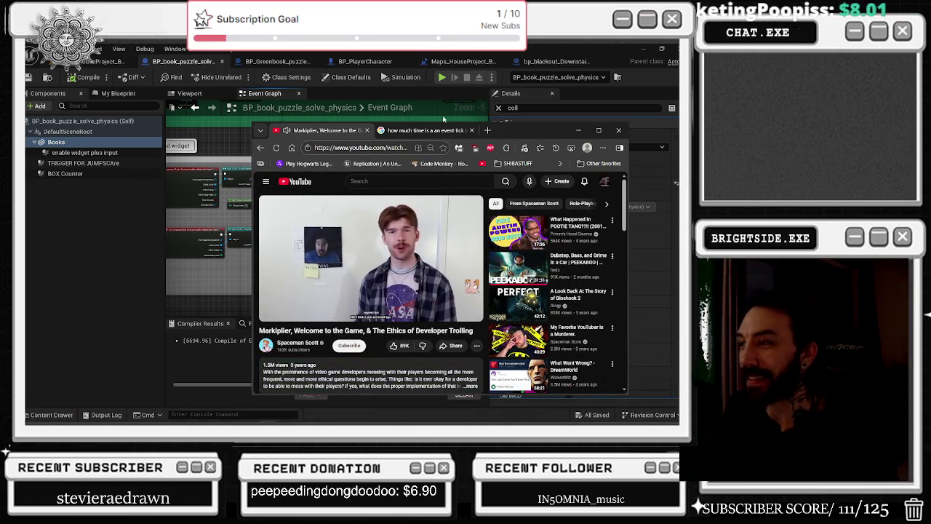
left_click(471, 130)
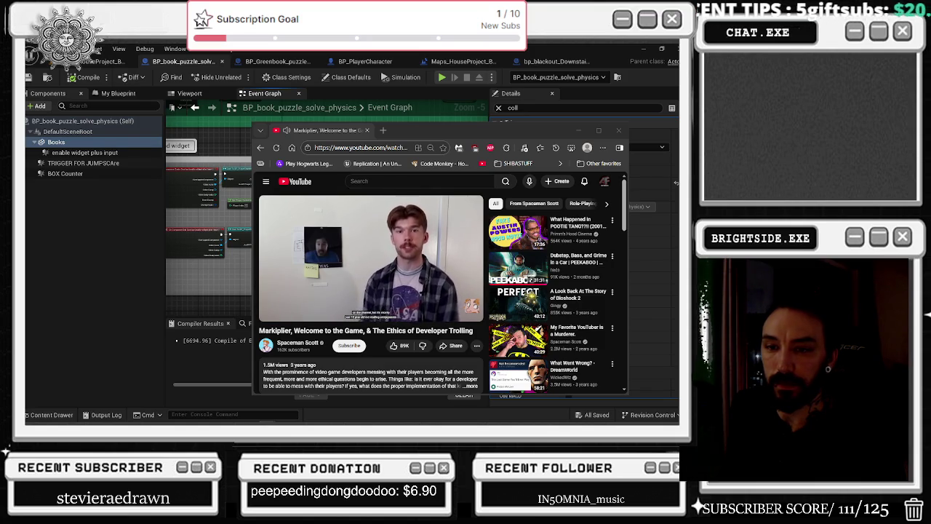
left_click(371, 259)
left_click(606, 131)
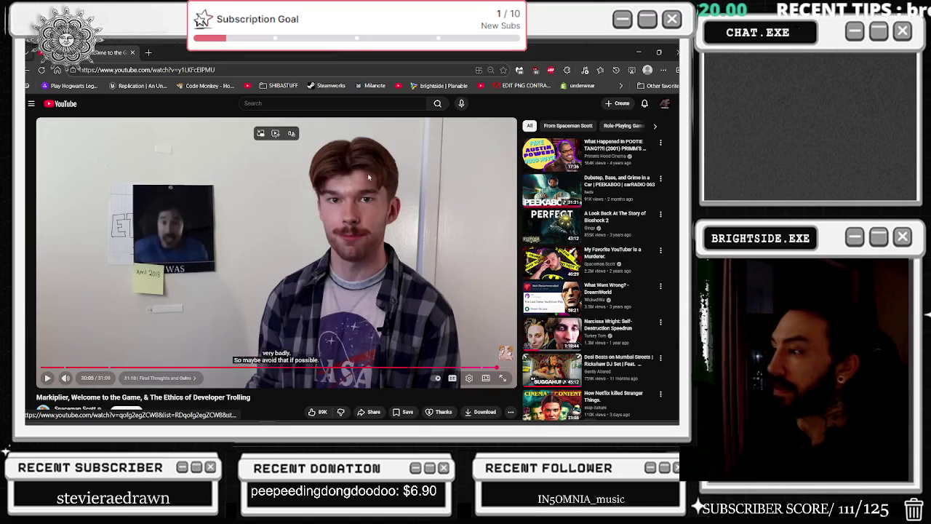
From the YouTube home feed, start the Cheshire Cat Boom Shot Dis DJ Filthy Rich mix.
left_click(69, 105)
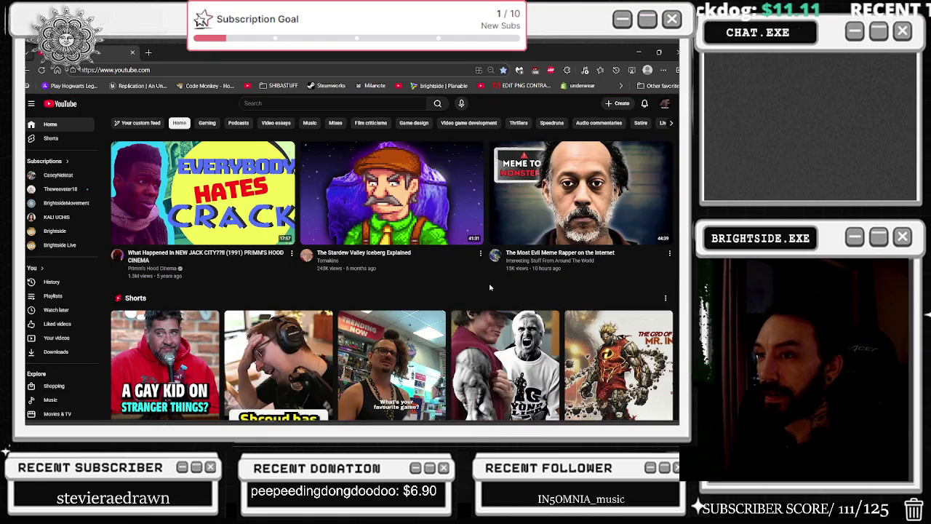
mouse_move(506, 253)
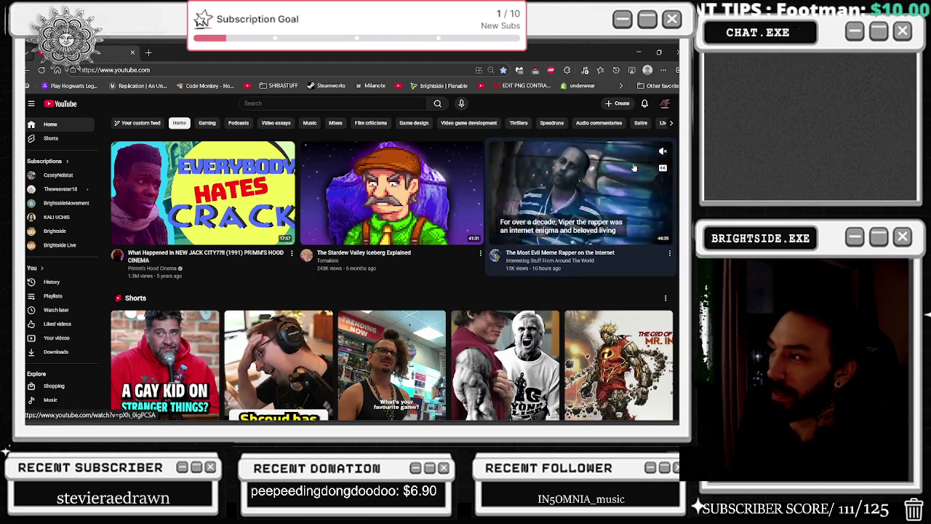
scroll(633, 168, "down", 3)
scroll(639, 165, "down", 2)
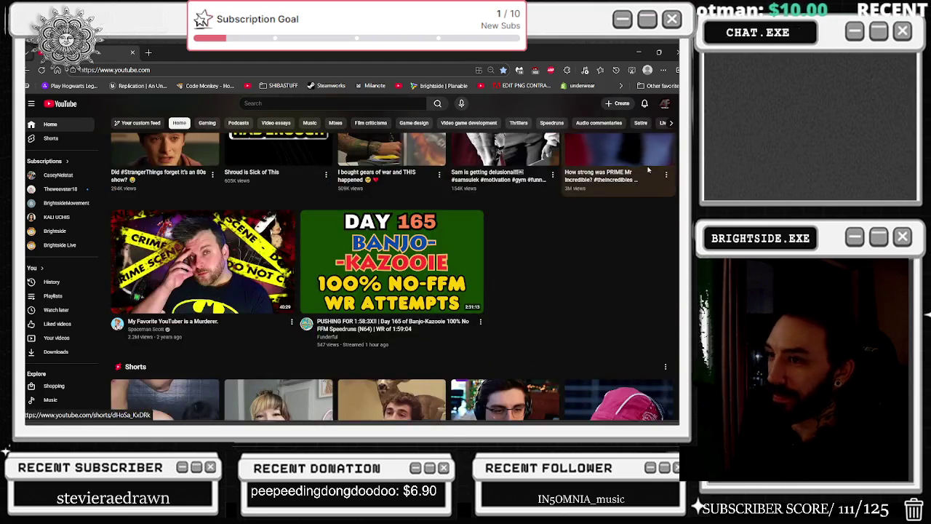
scroll(648, 170, "down", 3)
scroll(638, 170, "down", 3)
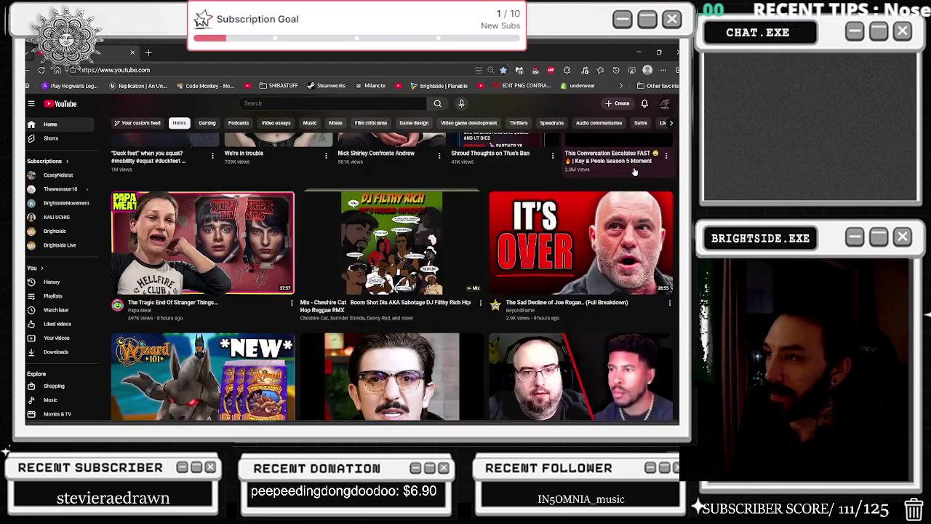
left_click(391, 240)
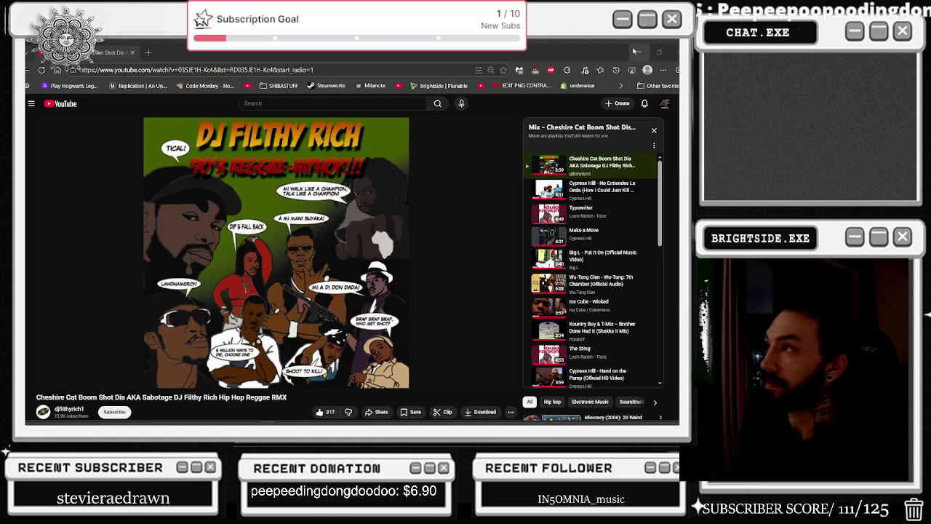
key("alt+Tab")
Pan around the Event Graph and resize the 'check for jumpscare' comment box.
scroll(332, 273, "up", 2)
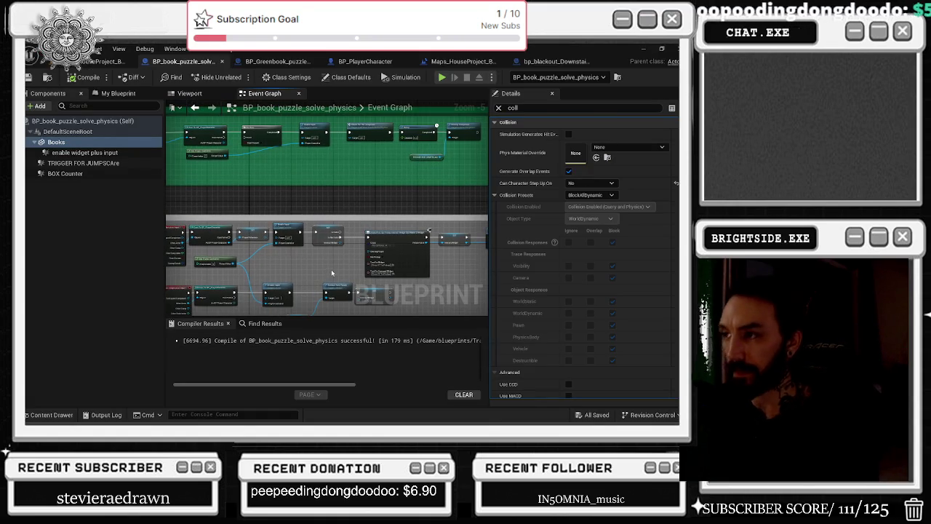
scroll(336, 272, "down", 1)
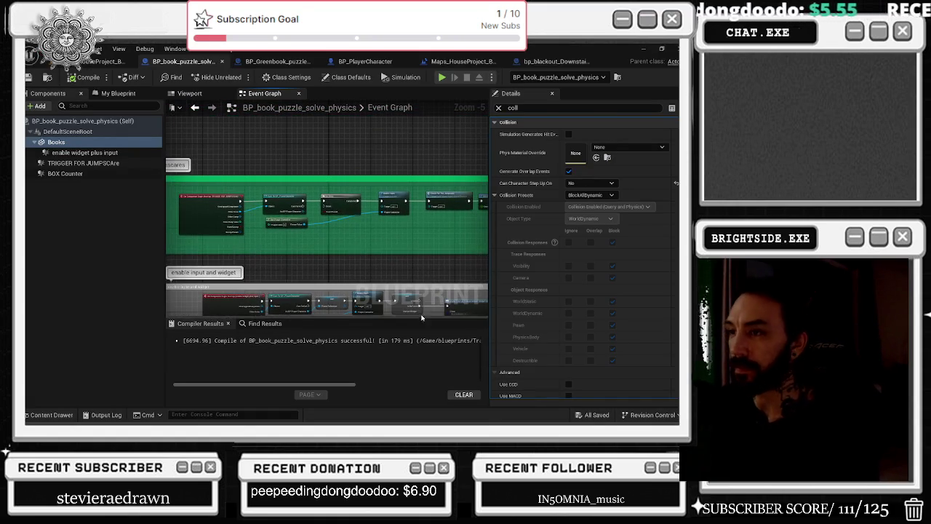
scroll(324, 213, "up", 1)
scroll(323, 189, "down", 2)
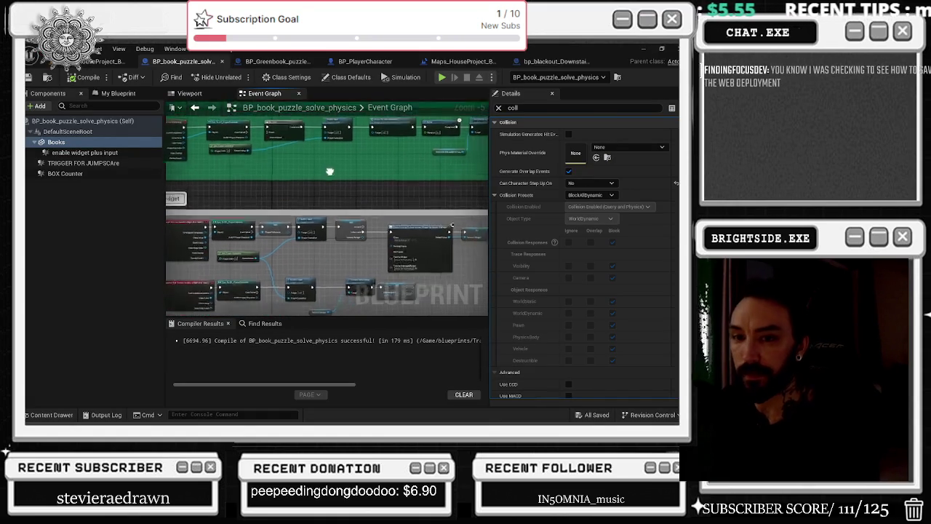
scroll(345, 188, "down", 4)
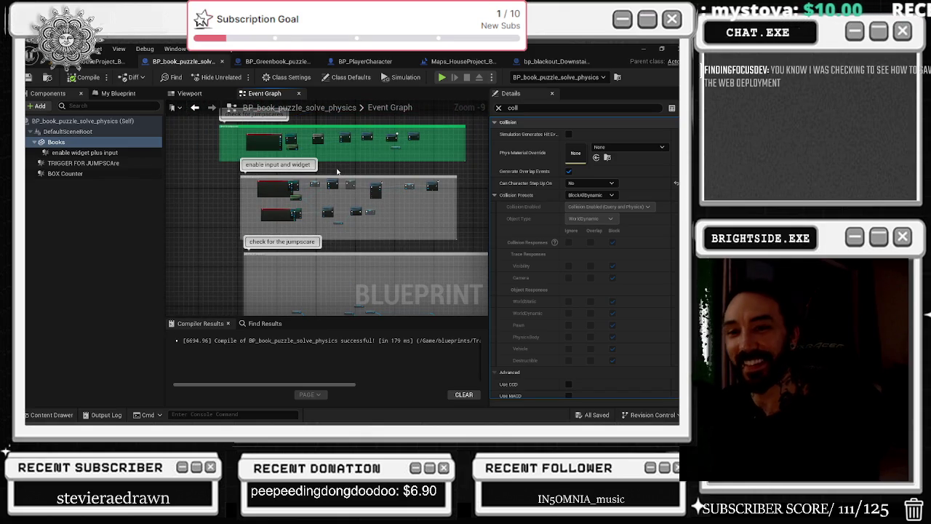
left_click_drag(337, 172, 307, 137)
double_click(255, 207)
left_click_drag(288, 206, 330, 217)
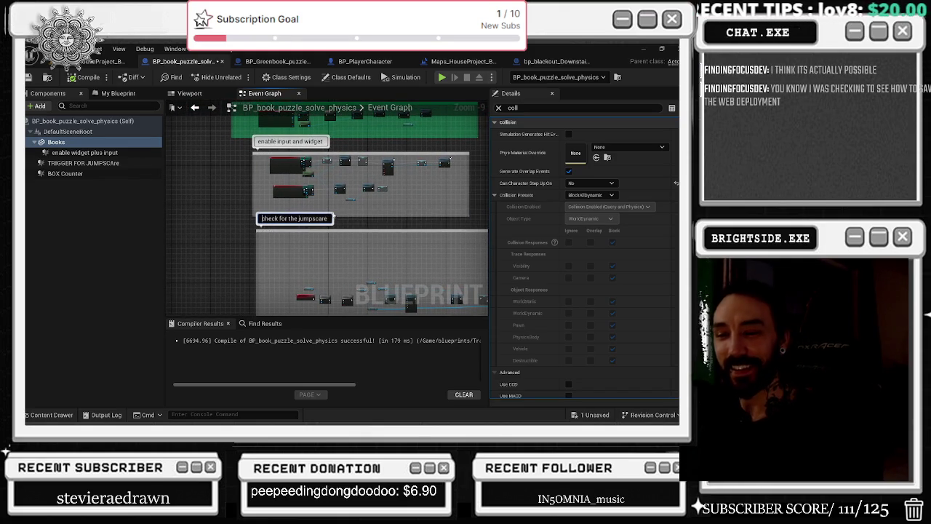
scroll(335, 211, "up", 5)
left_click(306, 187)
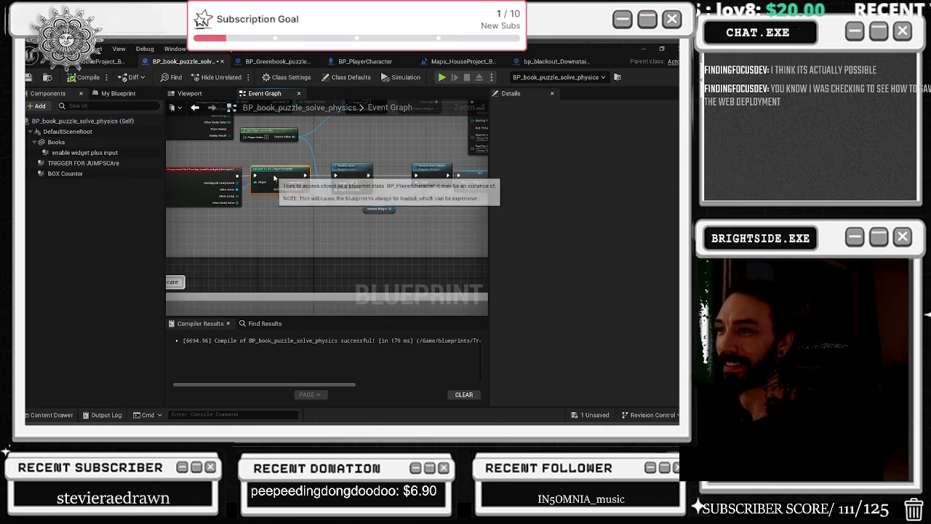
left_click_drag(276, 163, 302, 165)
scroll(309, 166, "down", 5)
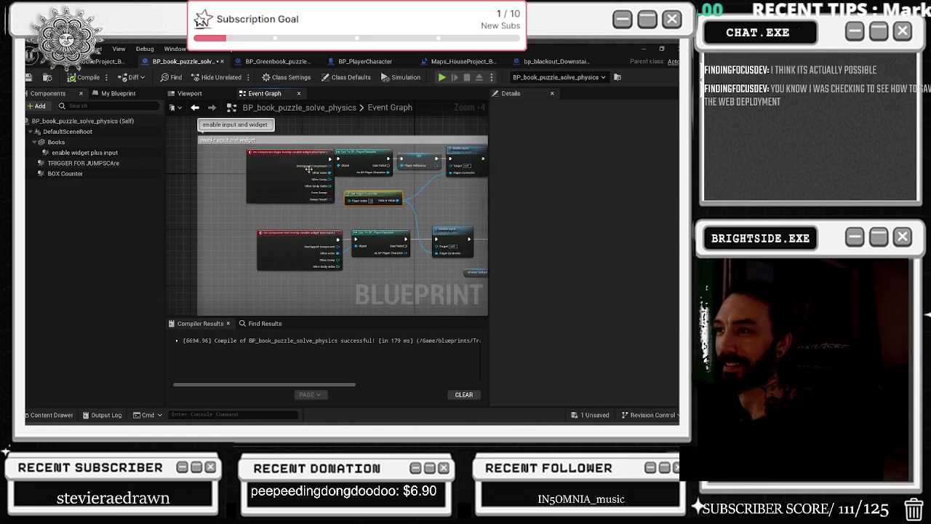
scroll(321, 203, "up", 1)
mouse_move(321, 202)
left_mouse_down()
mouse_move(291, 160)
mouse_move(246, 211)
left_mouse_up()
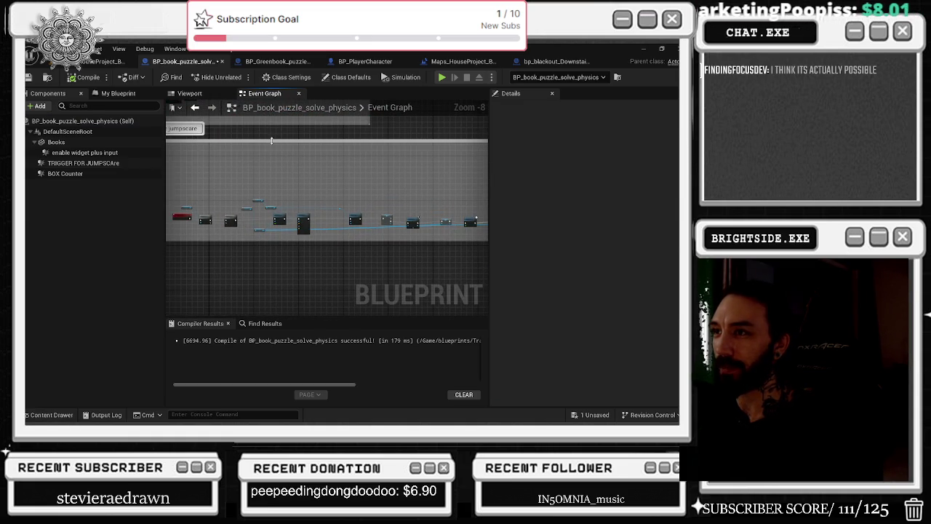
mouse_move(268, 139)
left_mouse_down()
mouse_move(268, 178)
mouse_move(358, 173)
left_mouse_up()
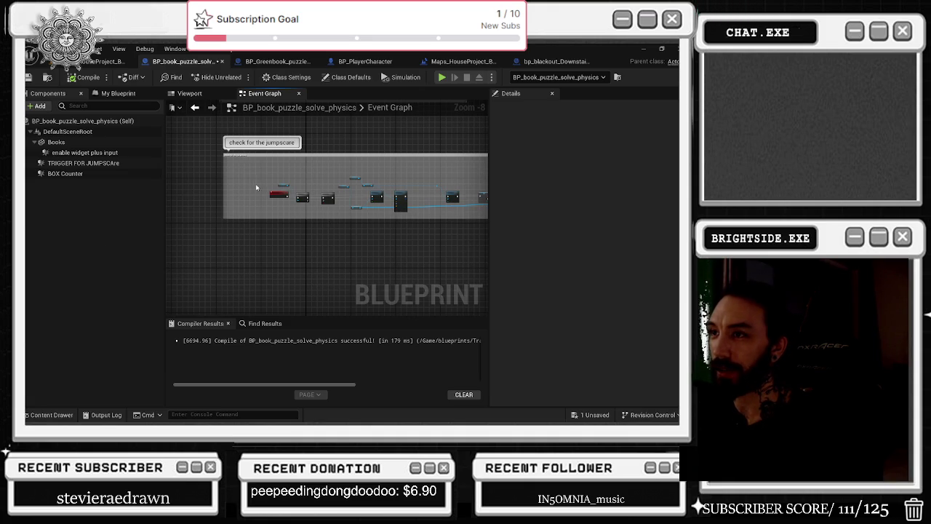
Select the Books mesh and bring up its collision presets, currently BlockAllDynamic.
scroll(255, 188, "up", 5)
left_click_drag(290, 249, 350, 175)
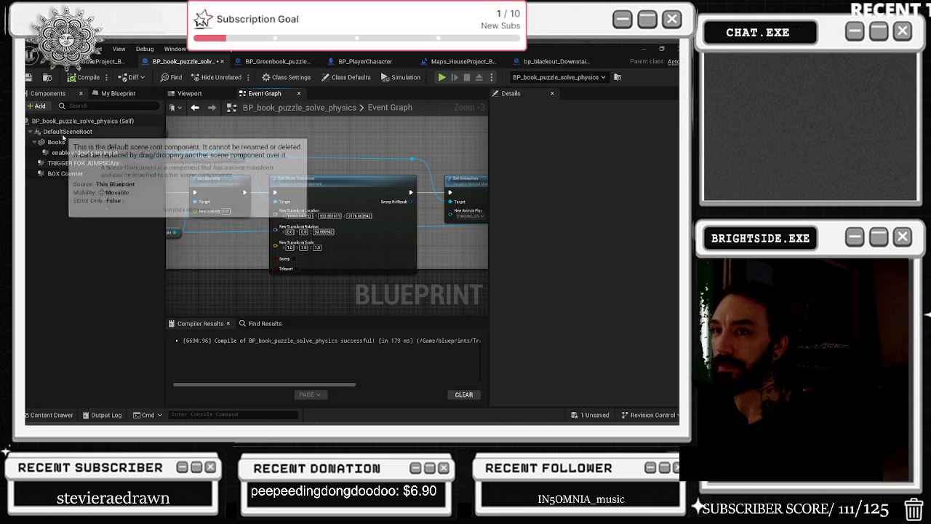
left_click(57, 142)
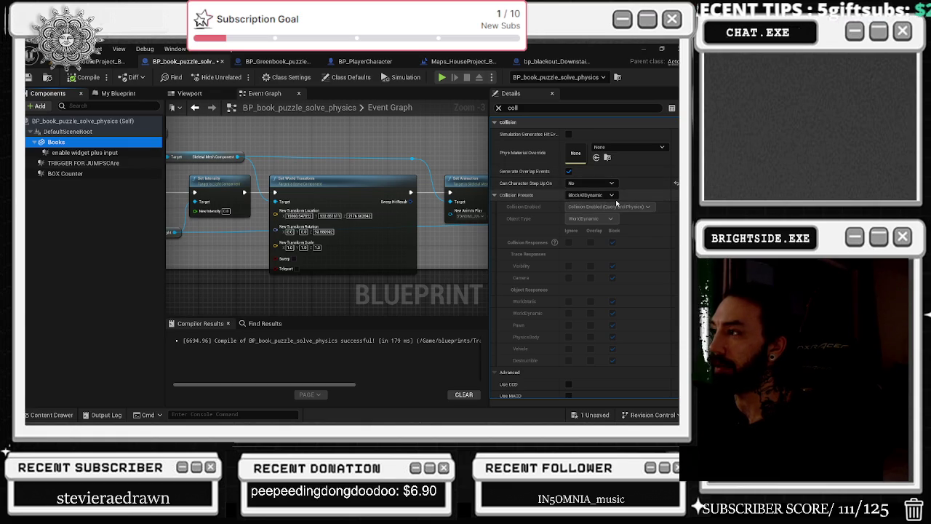
left_click(604, 195)
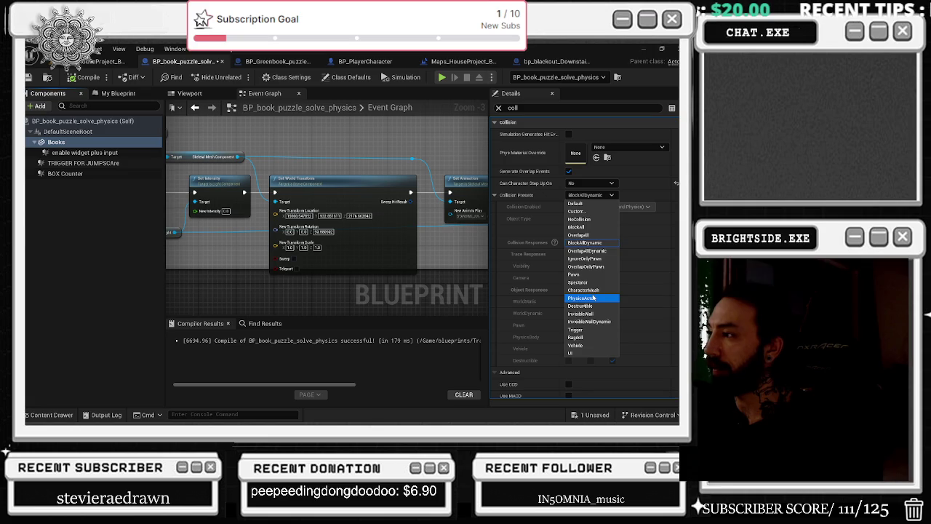
Set the Books collision preset to PhysicsActor, compile and save, then switch to BP_PlayerCharacter.
left_click(594, 298)
left_click(88, 78)
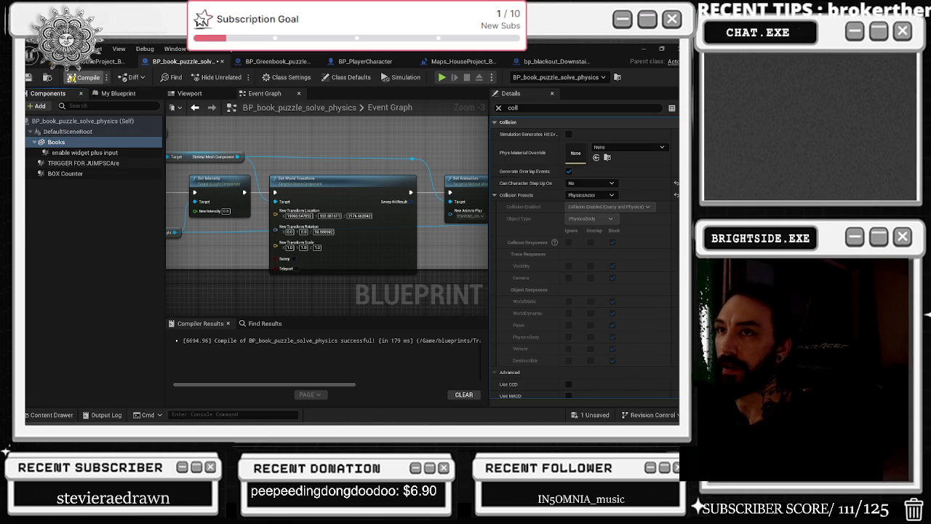
key("ctrl+s")
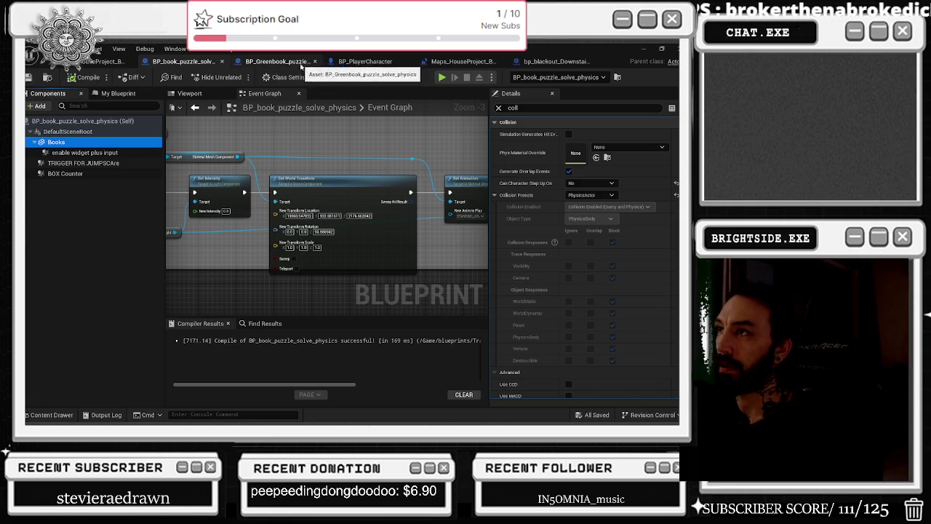
scroll(433, 167, "down", 3)
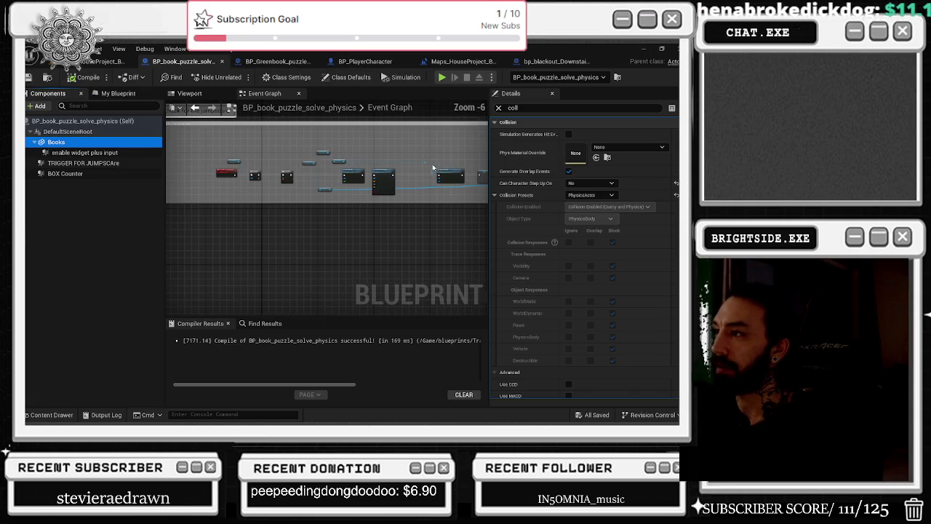
left_click(365, 61)
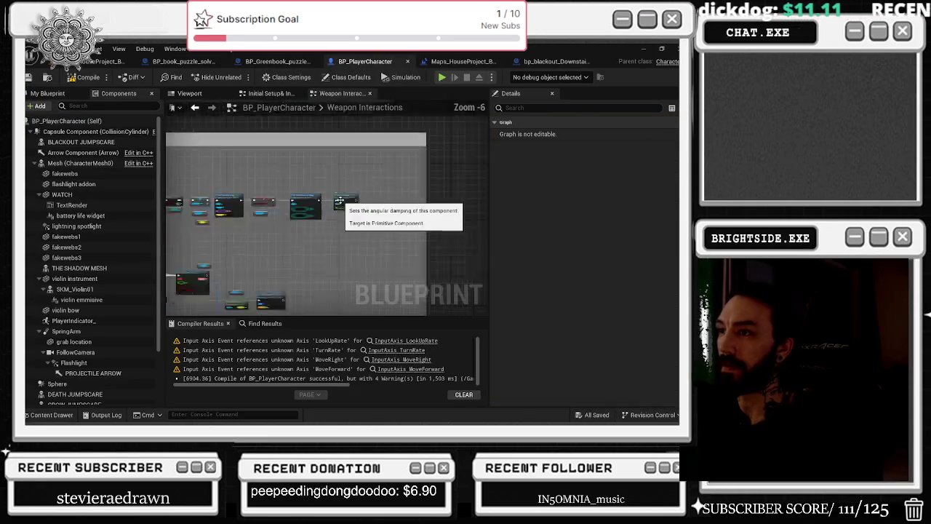
Zoom around BP_PlayerCharacter's graph and select the Grab Component at Location nodes.
scroll(318, 196, "up", 5)
scroll(318, 195, "down", 3)
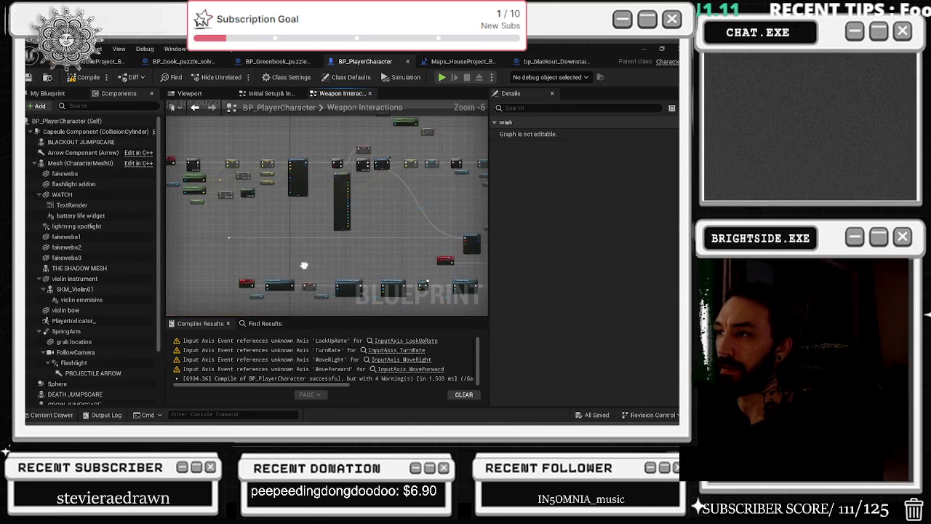
scroll(399, 177, "up", 5)
scroll(433, 186, "down", 3)
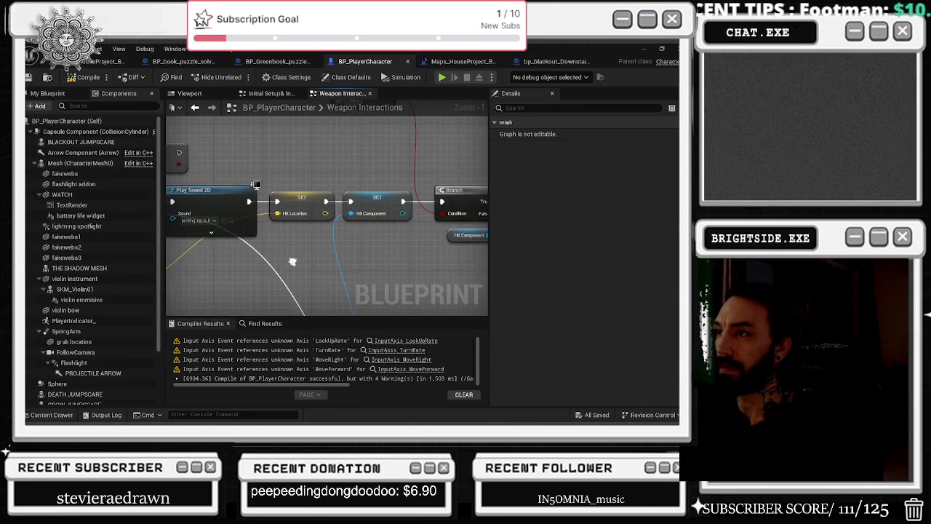
scroll(292, 262, "up", 3)
scroll(327, 217, "down", 3)
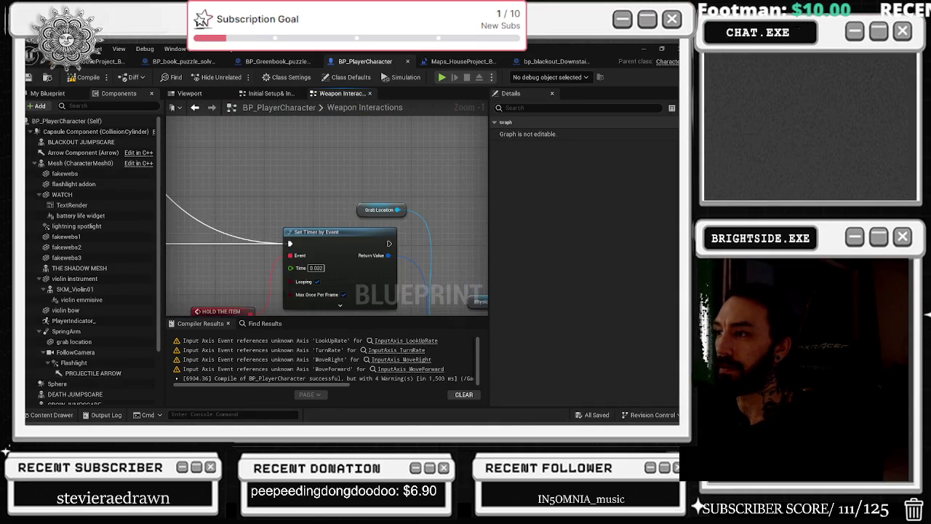
scroll(327, 217, "up", 3)
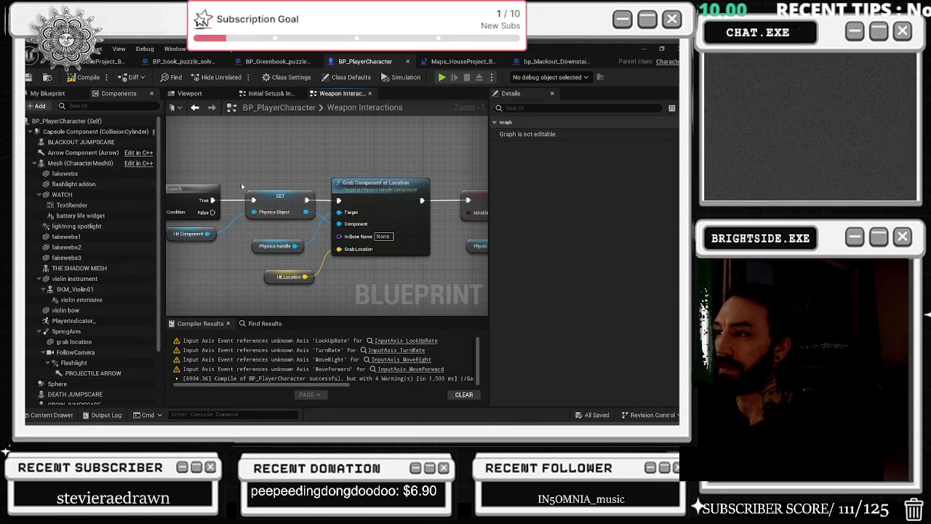
left_click_drag(218, 149, 436, 285)
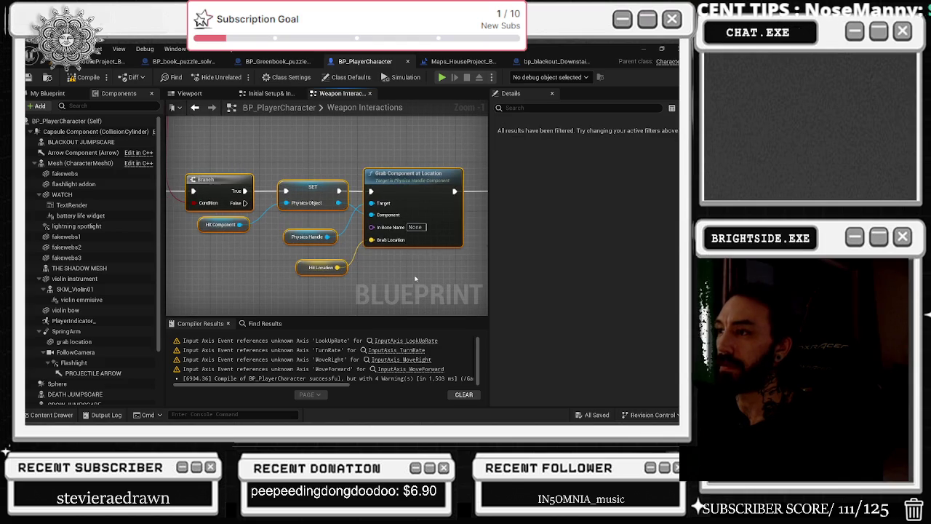
Inspect the Set Collision Response and angular damping nodes, then return to the book puzzle Blueprint.
scroll(314, 268, "down", 1)
scroll(315, 268, "down", 2)
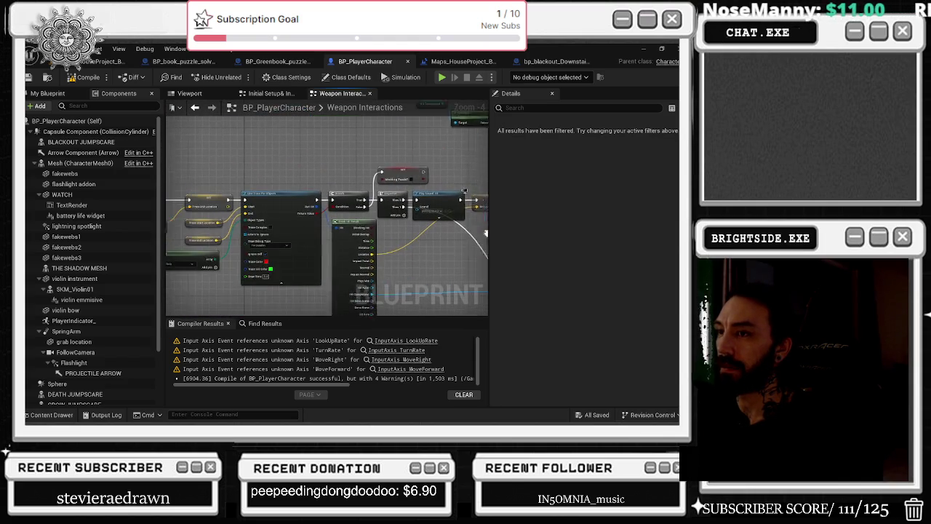
scroll(380, 200, "up", 2)
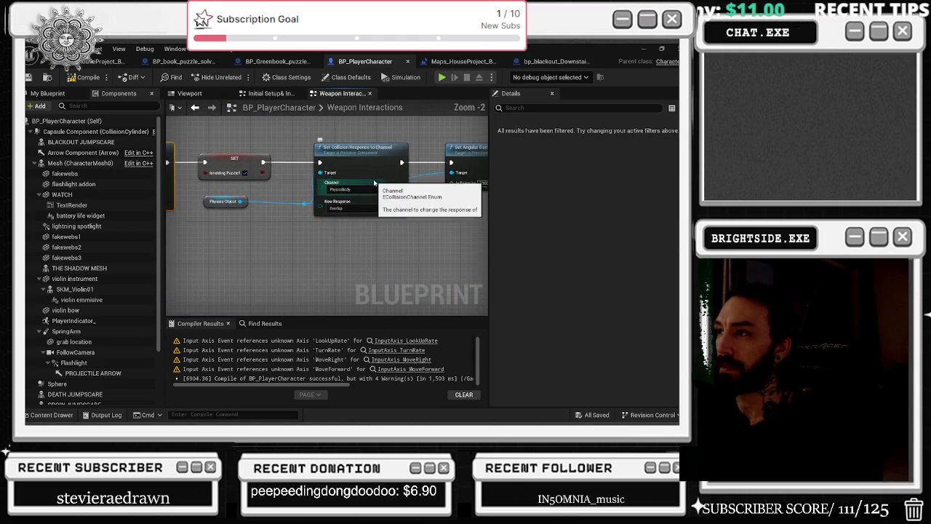
mouse_move(219, 136)
left_mouse_down()
mouse_move(417, 223)
mouse_move(419, 255)
left_mouse_up()
left_click(400, 239)
left_click_drag(306, 165, 447, 223)
left_click(312, 140)
mouse_move(312, 141)
left_mouse_down()
mouse_move(222, 139)
mouse_move(244, 148)
left_mouse_up()
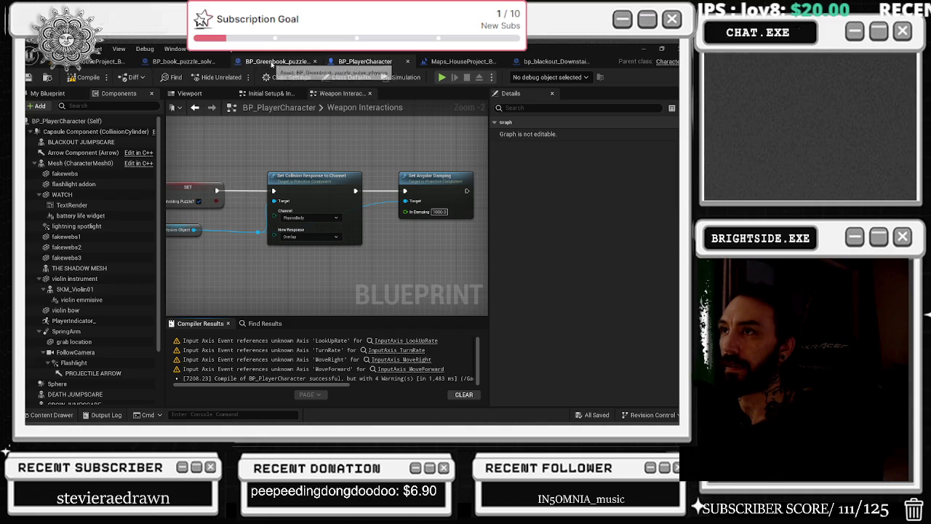
left_click(177, 63)
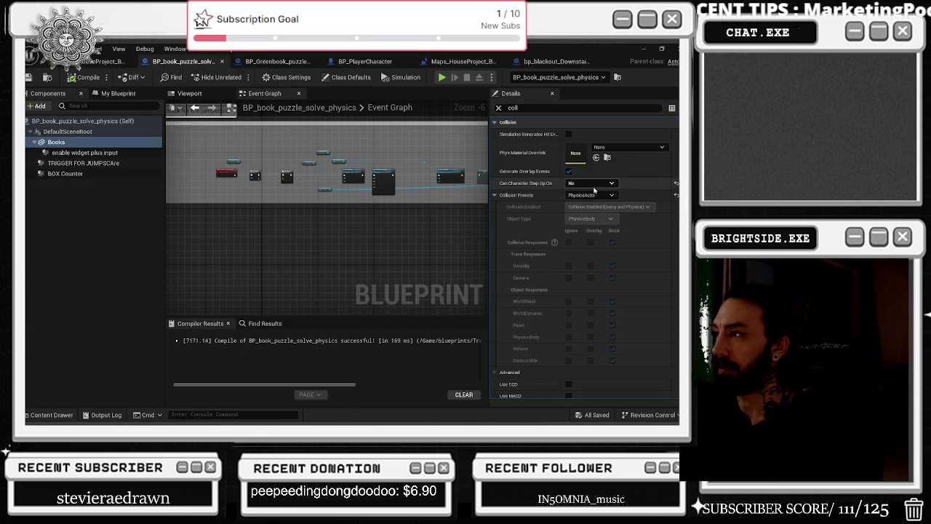
Allow characters to step up on Books and switch it to Custom collision with Query and Physics.
left_click(590, 182)
left_click(598, 191)
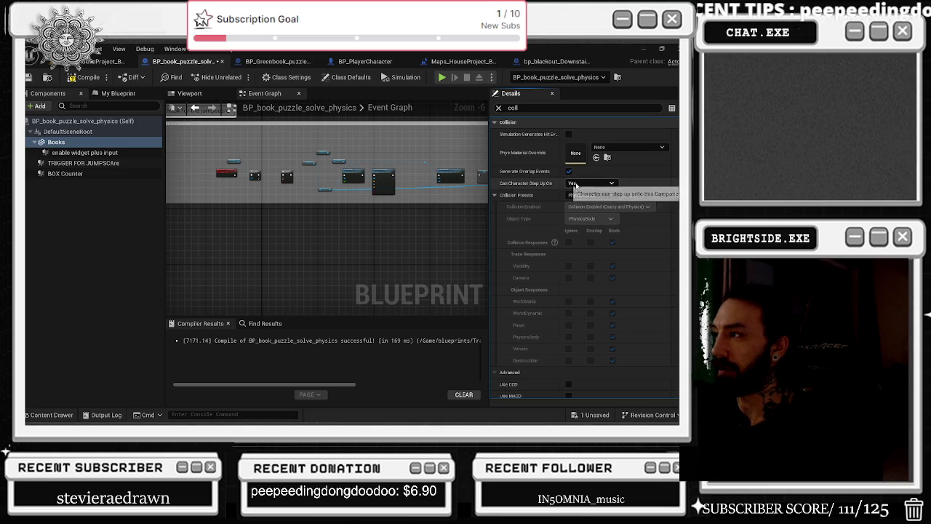
left_click(584, 195)
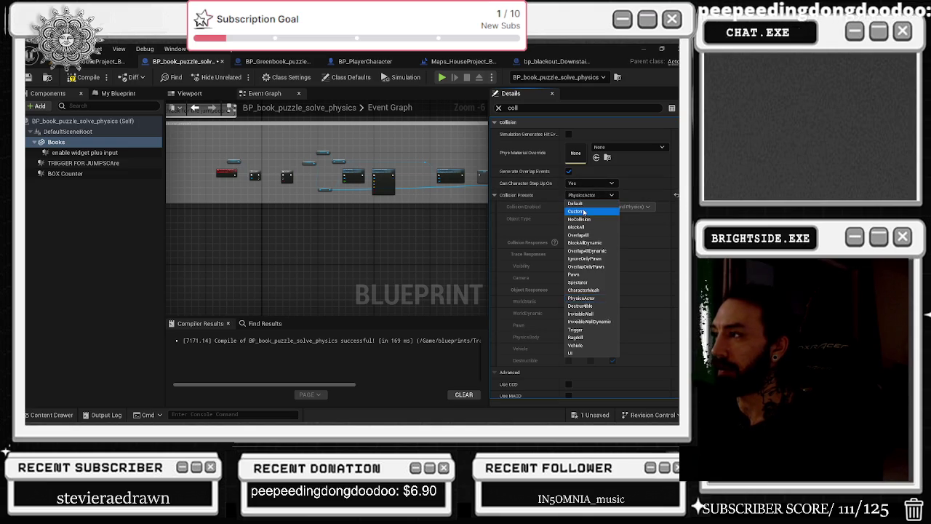
left_click(577, 211)
left_click(596, 208)
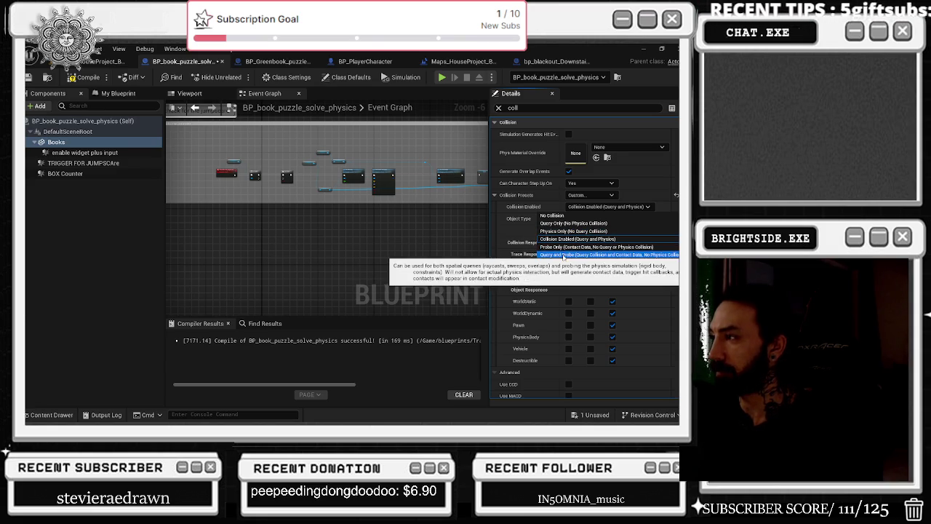
left_click(564, 241)
Set all responses to Ignore, block WorldStatic, WorldDynamic and Visibility, and save.
left_click(568, 242)
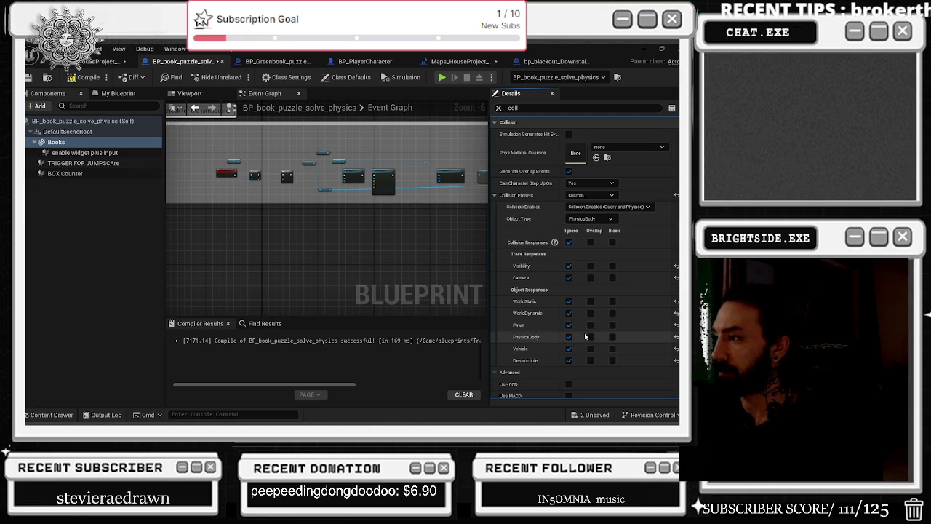
left_click(613, 313)
left_click(613, 301)
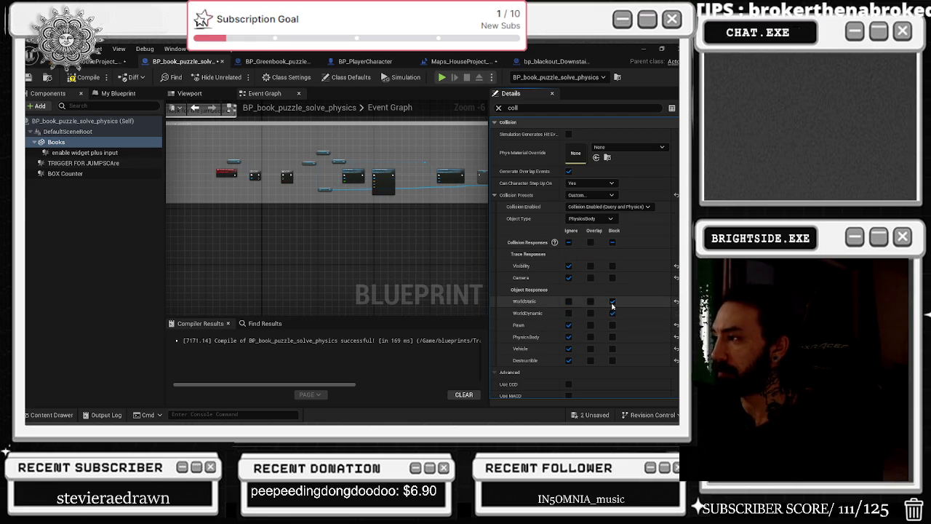
left_click(612, 267)
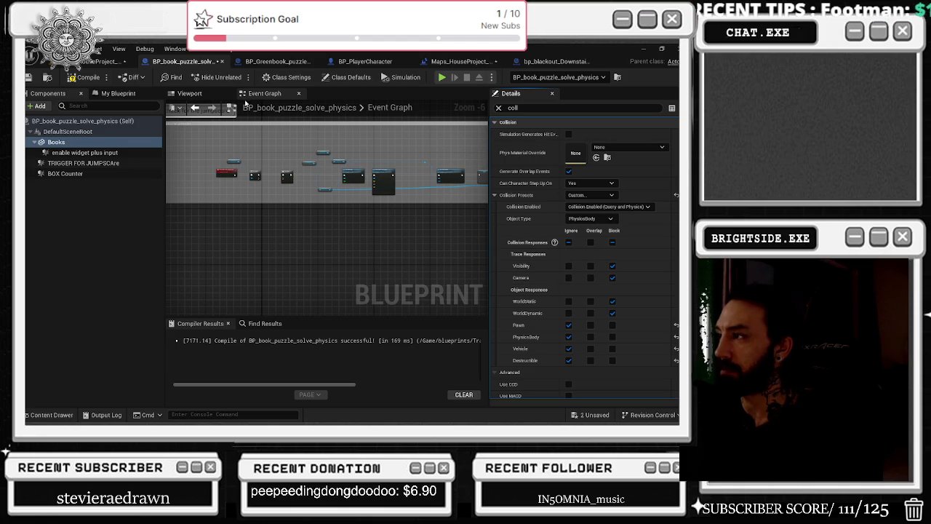
left_click(31, 77)
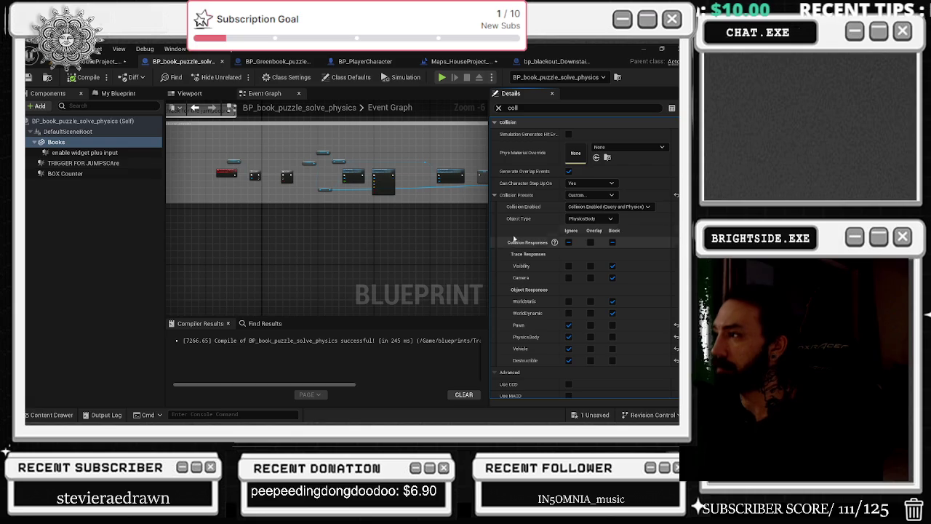
left_click(277, 61)
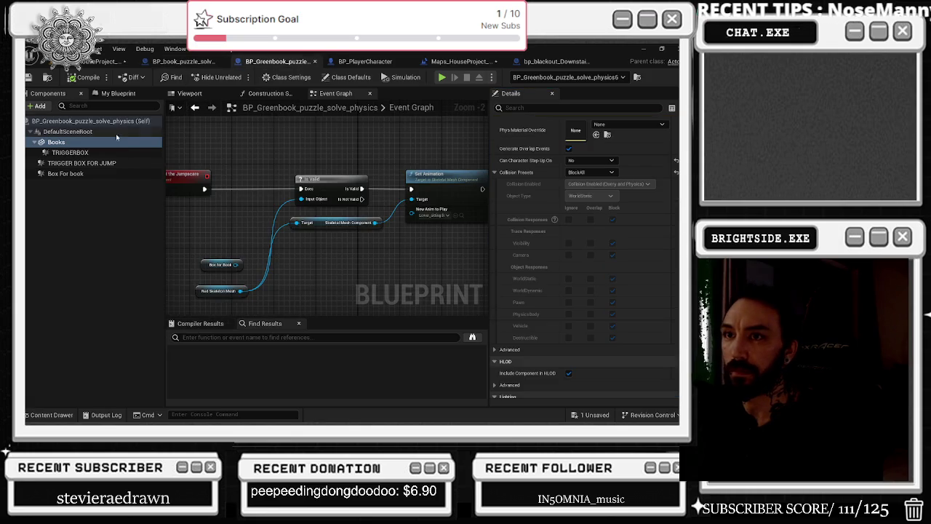
Select the Greenbook's Books mesh and allow characters to step up on it.
left_click(104, 143)
scroll(551, 191, "up", 2)
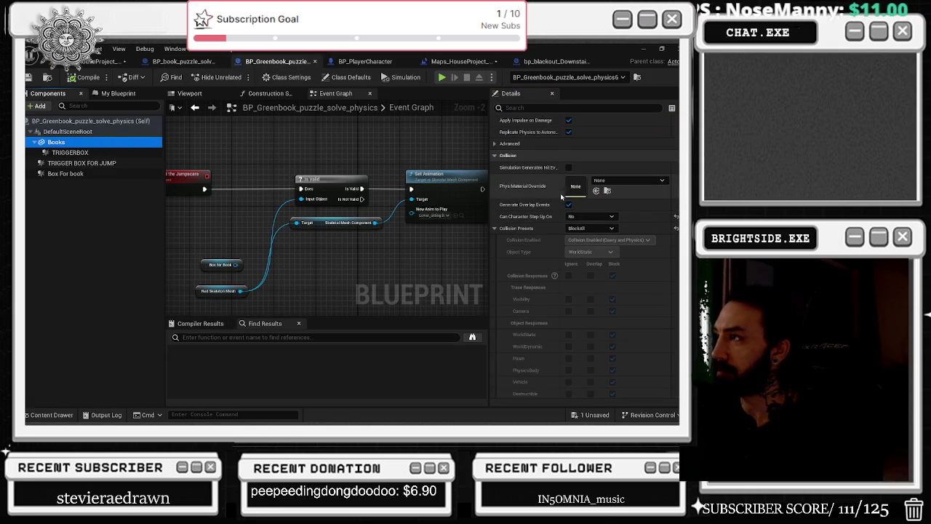
left_click(535, 162)
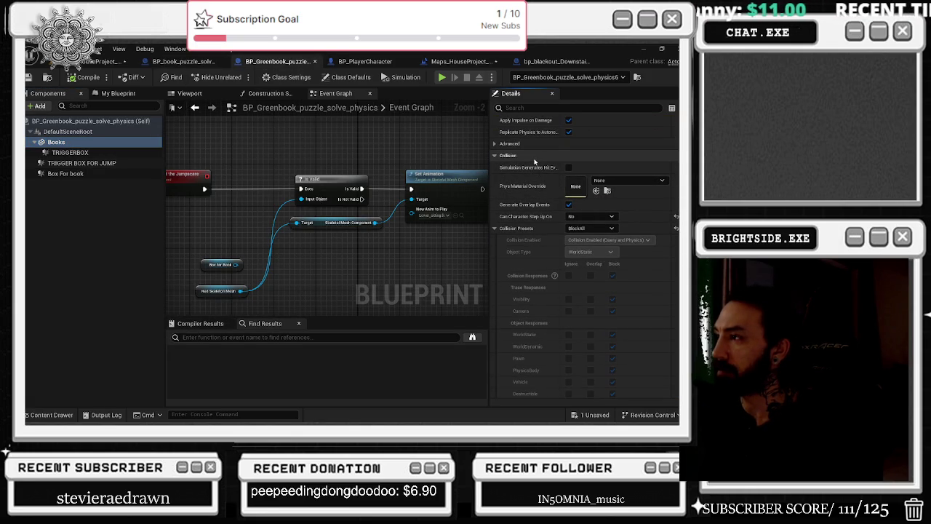
left_click(182, 61)
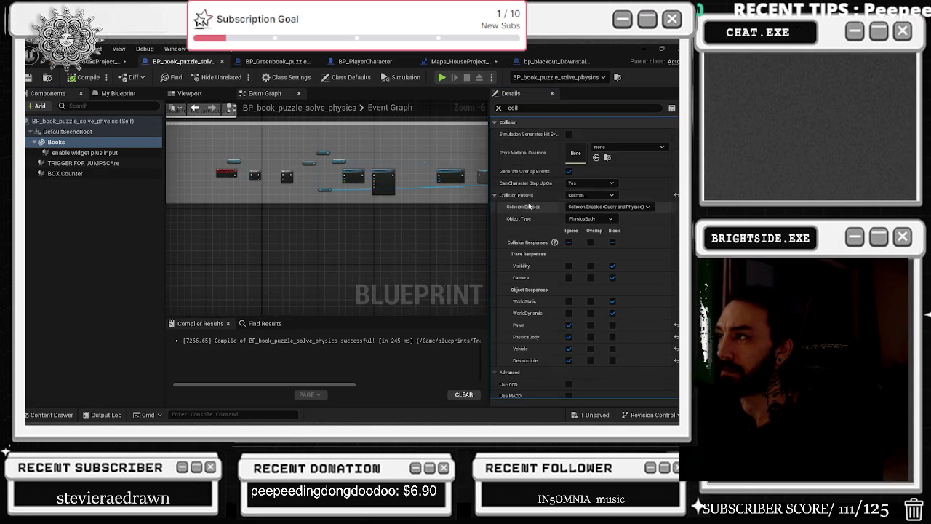
left_click(273, 61)
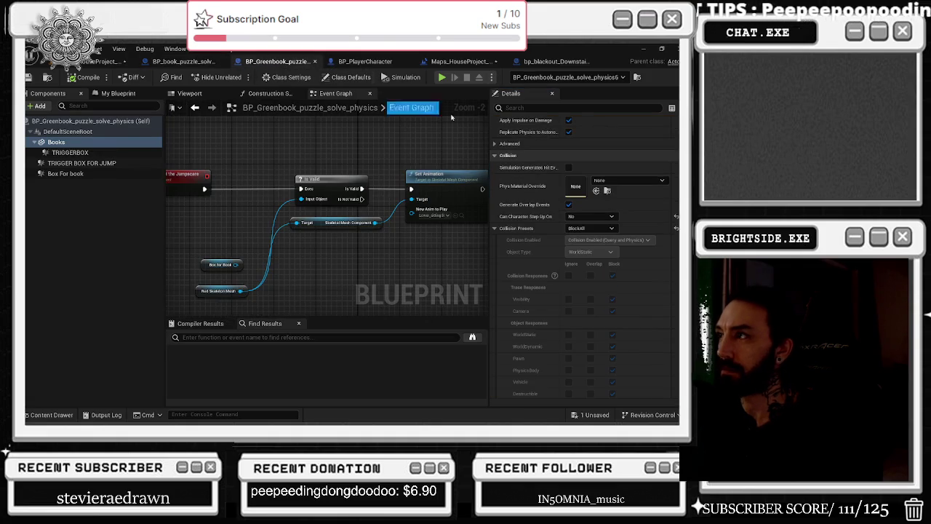
left_click(676, 216)
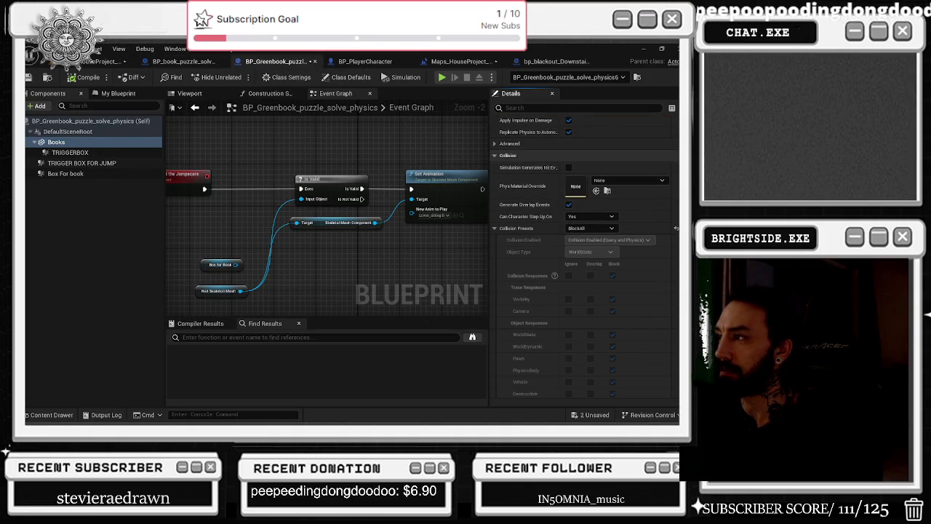
left_click(182, 61)
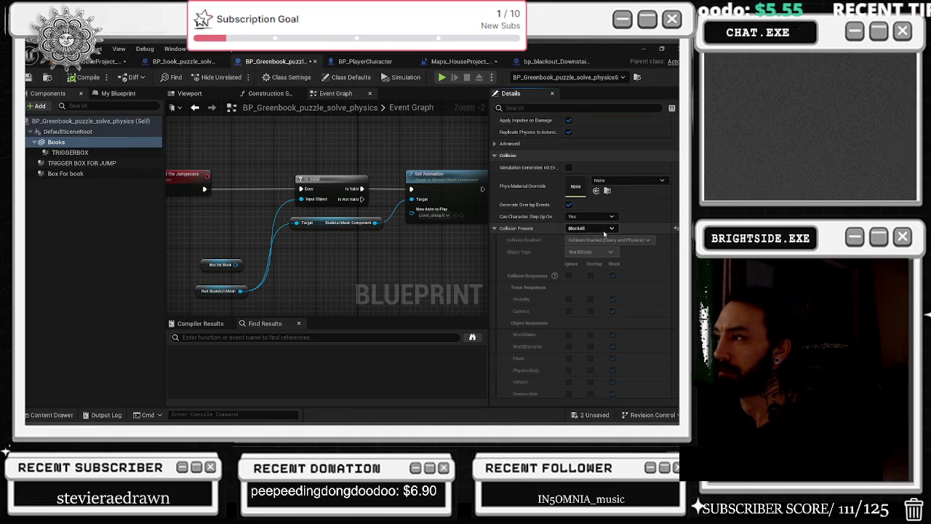
Give the Greenbook Custom collision with PhysicsBody object type, cross-checking the book puzzle Blueprint.
left_click(601, 228)
left_click(579, 244)
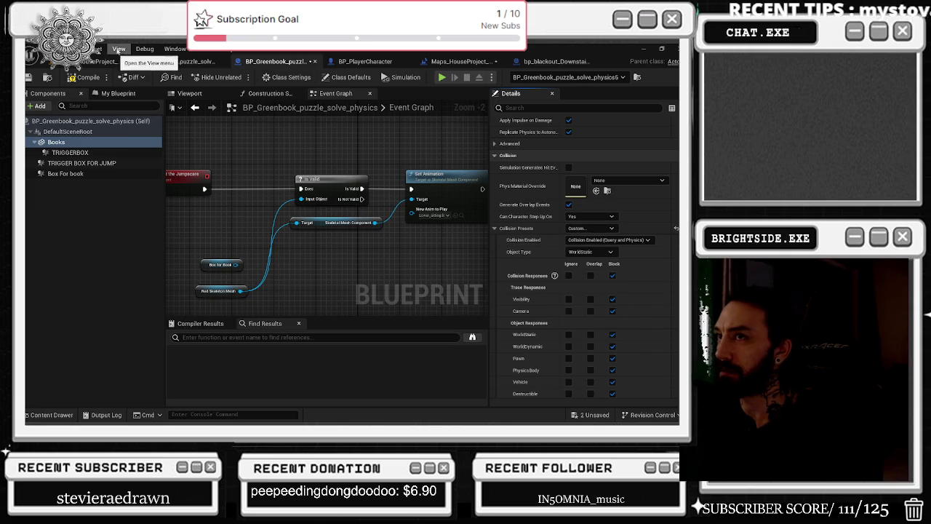
left_click(164, 62)
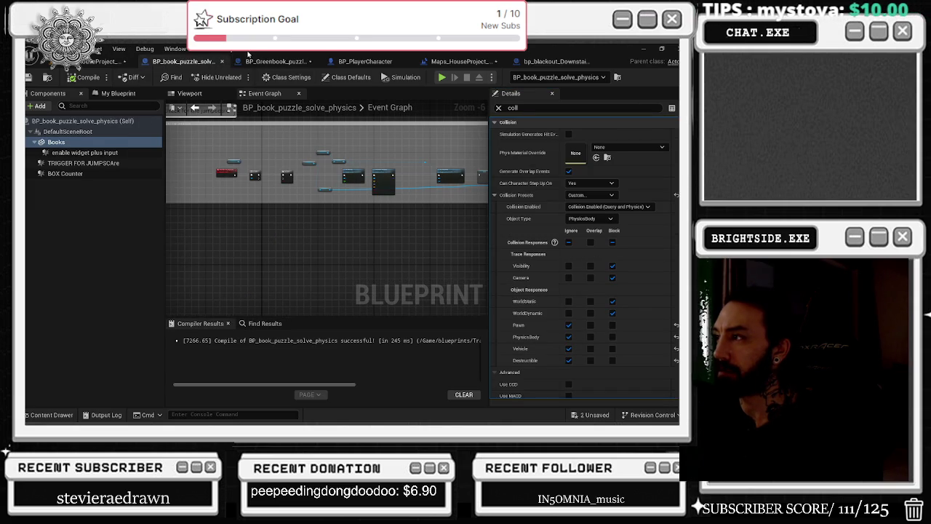
left_click(272, 62)
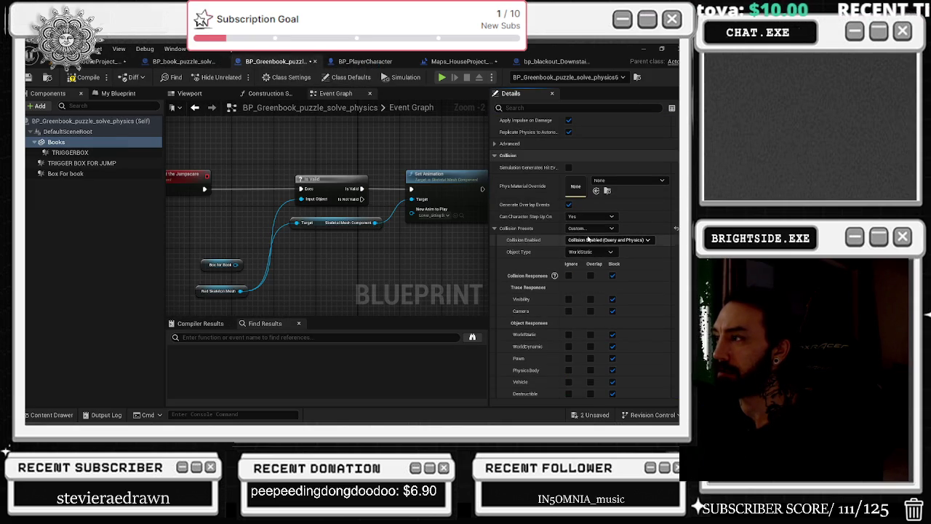
left_click(195, 62)
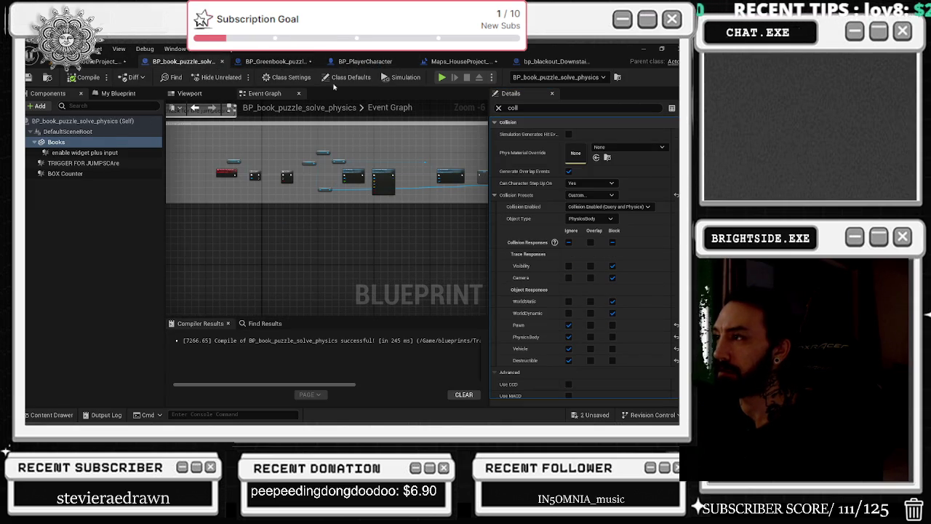
left_click(276, 62)
left_click(590, 251)
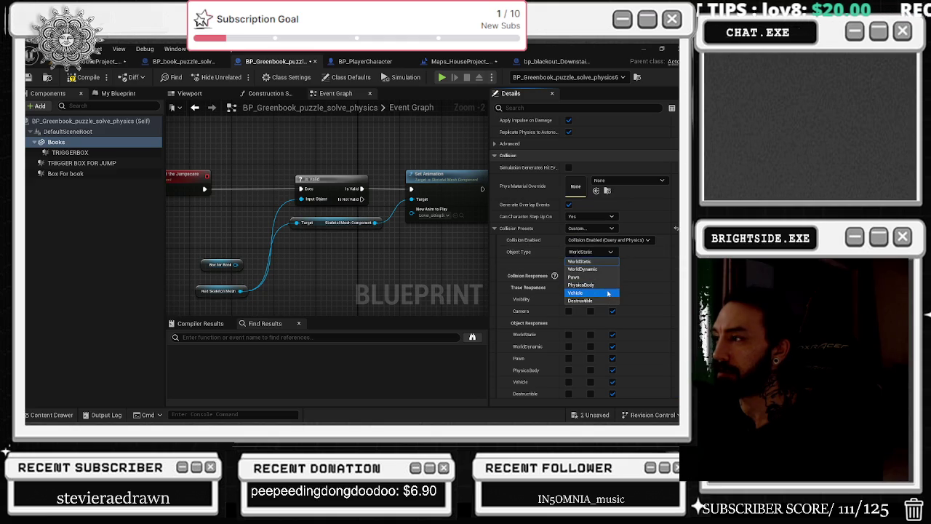
left_click(599, 285)
Make the Greenbook ignore PhysicsBody and Destructible alongside Pawn and Vehicle, then compile.
left_click(185, 61)
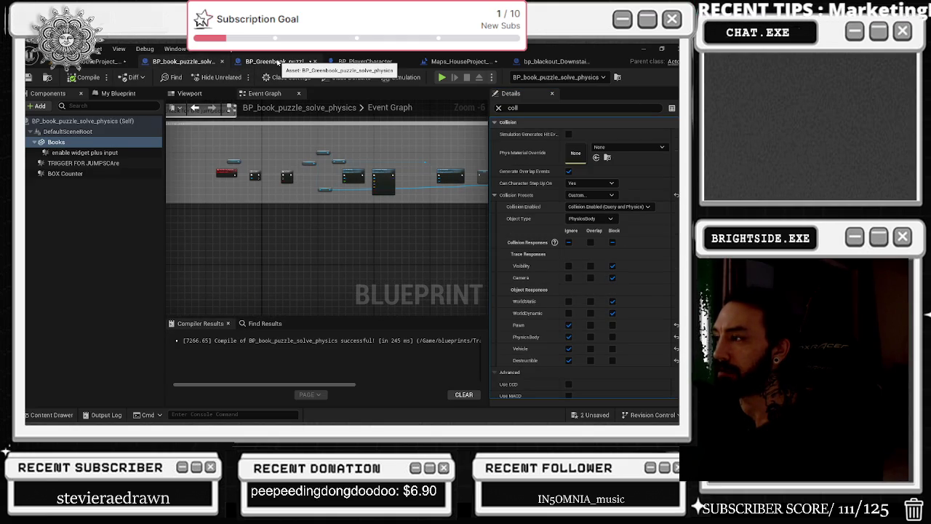
left_click(276, 62)
scroll(582, 281, "down", 2)
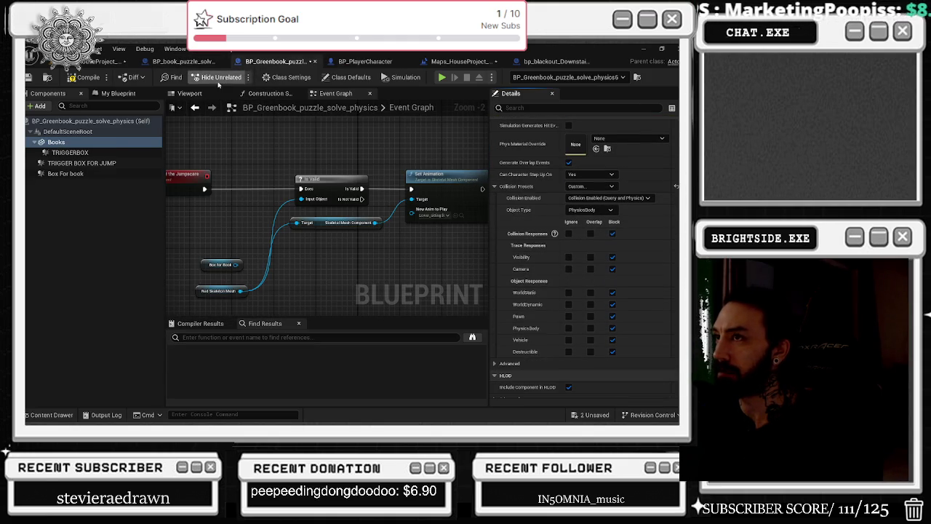
left_click(188, 62)
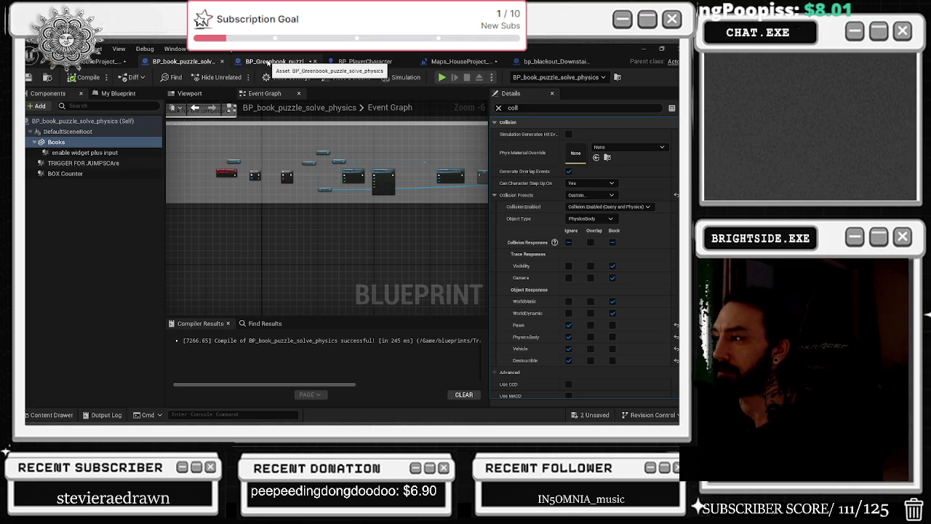
left_click(269, 62)
left_click(569, 328)
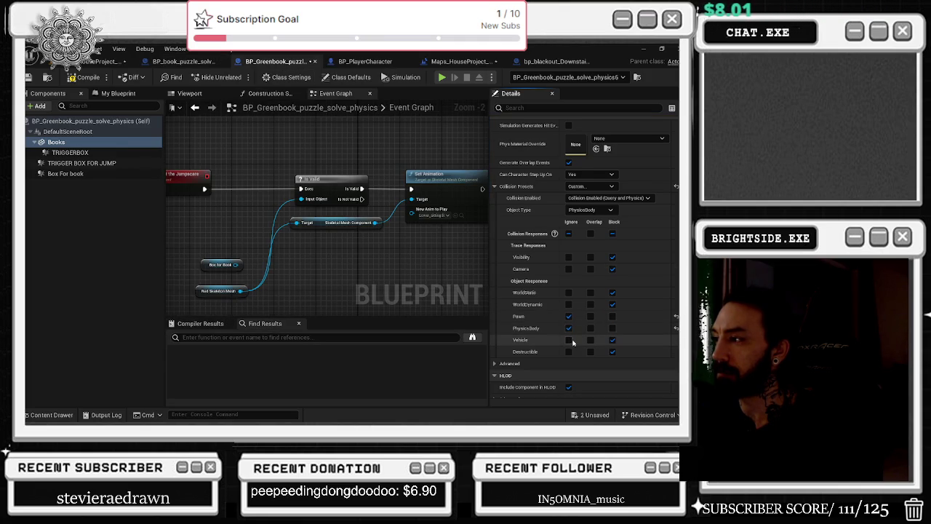
left_click(569, 352)
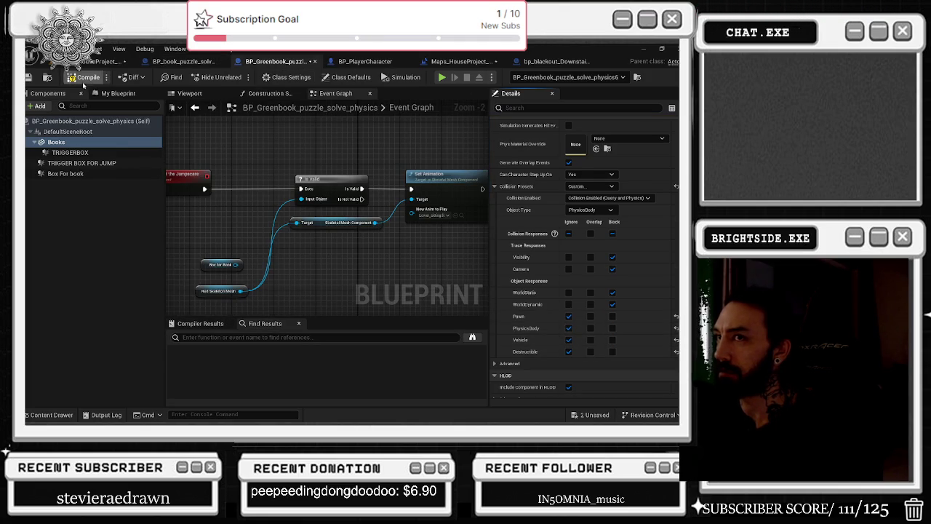
left_click(86, 77)
left_click(166, 63)
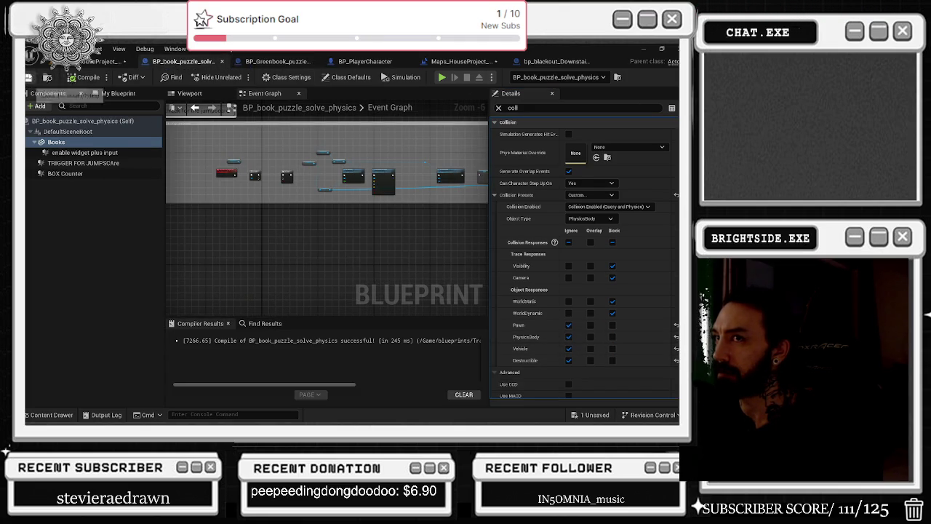
left_click(293, 64)
left_click(372, 62)
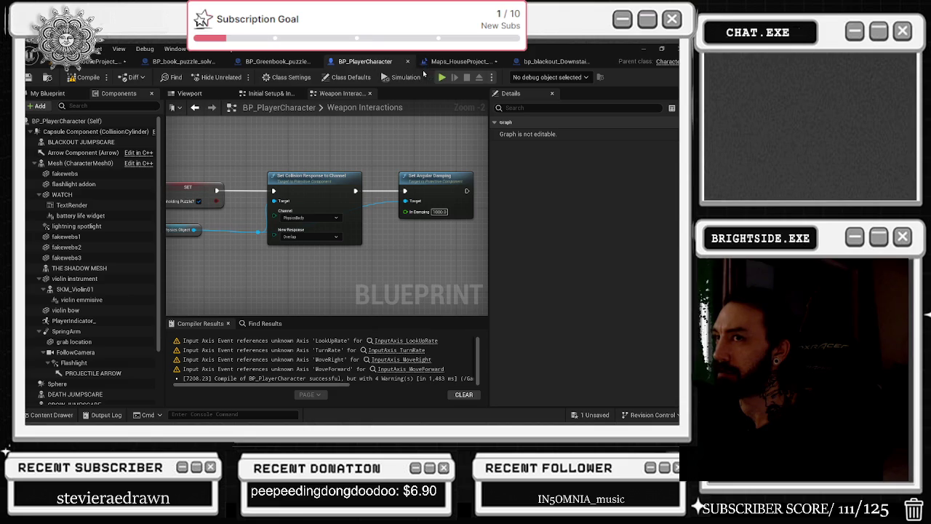
Run a Play In Editor session of the house level to test book pickup, then reopen BP_book_puzzle_solve_physics.
left_click(464, 63)
key("alt+p")
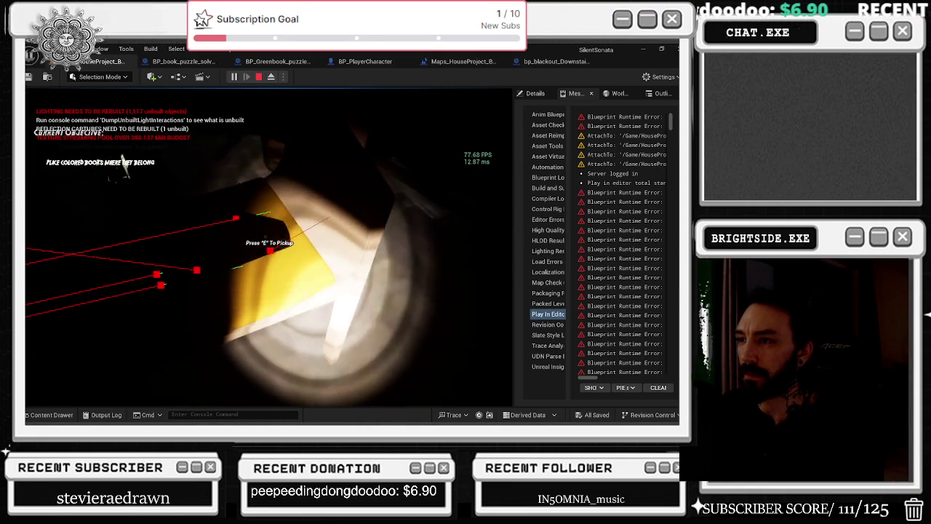
key("Escape")
left_click(183, 62)
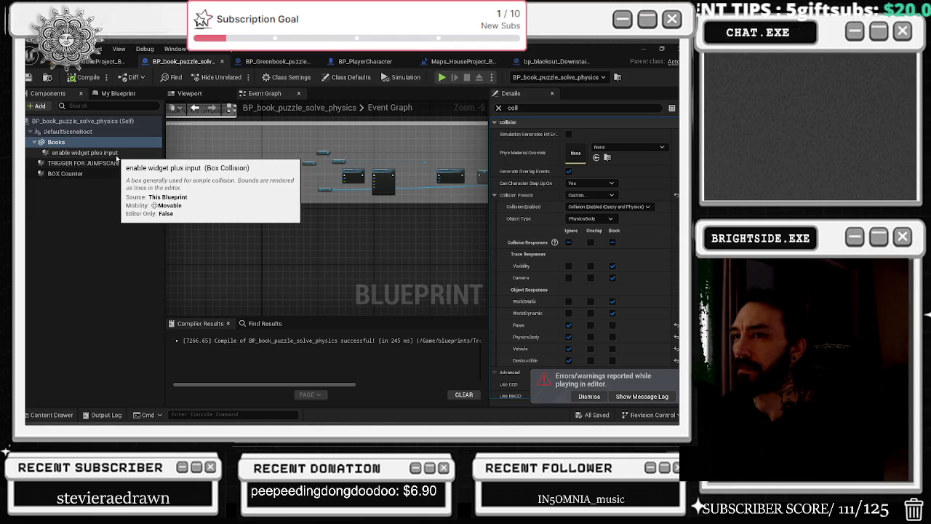
left_click(103, 132)
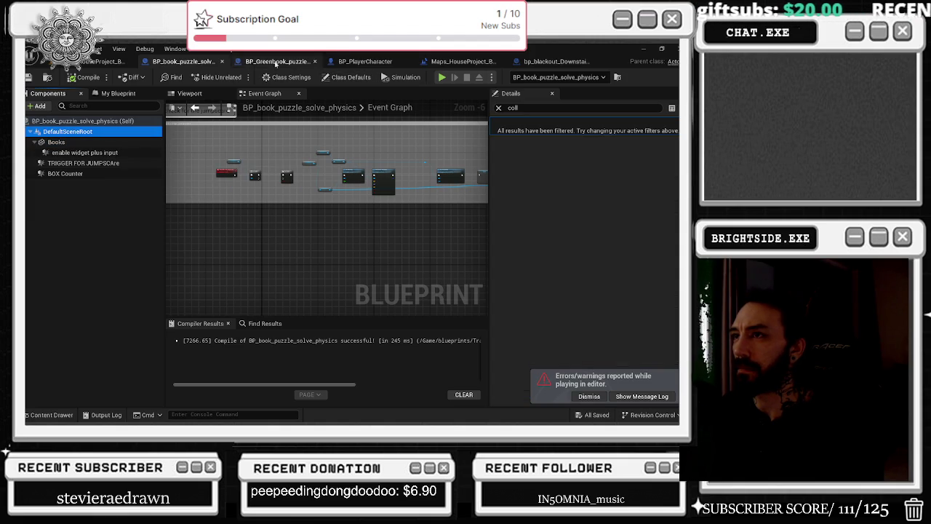
Trace BP_PlayerCharacter's line trace, Play Sound 2D, SET Holding Puzzle and collision-response nodes, then compile.
left_click(364, 61)
left_click_drag(306, 143, 560, 101)
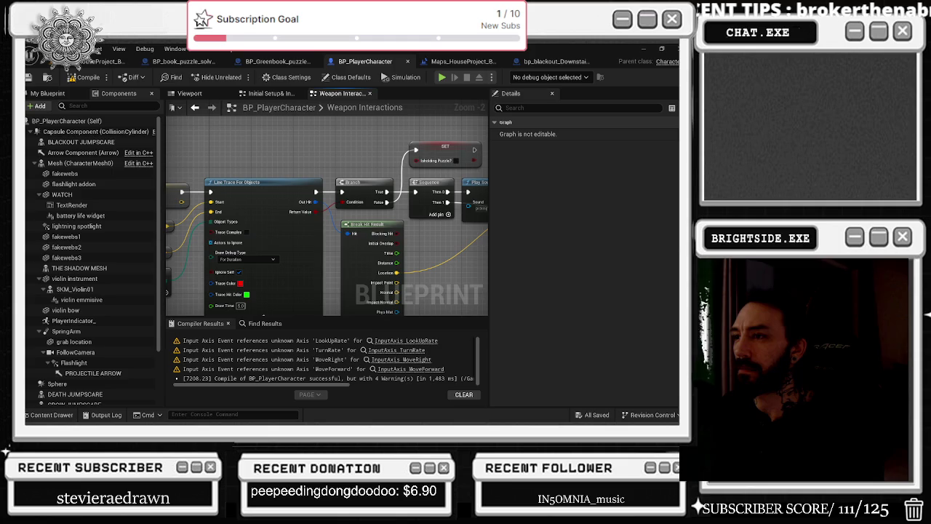
mouse_move(327, 218)
left_mouse_down()
mouse_move(348, 208)
mouse_move(342, 218)
mouse_move(416, 220)
mouse_move(397, 219)
left_mouse_up()
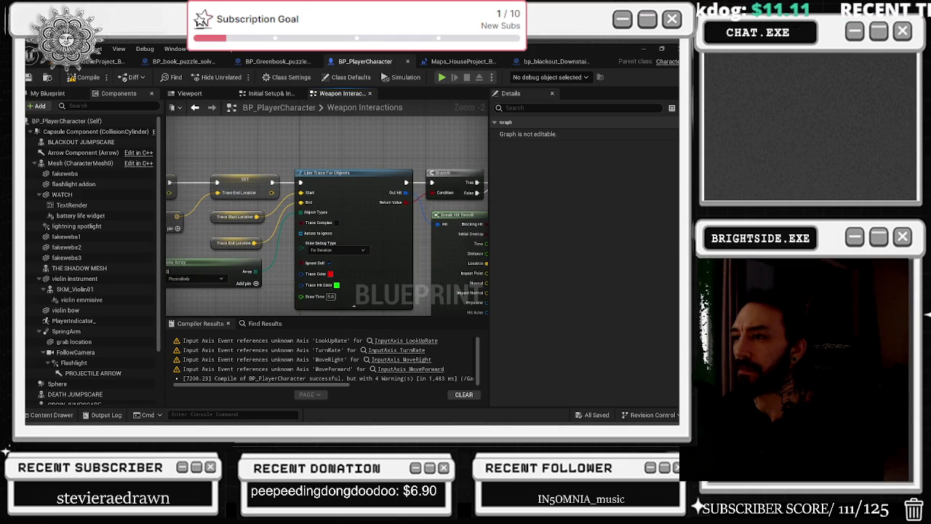
left_click_drag(485, 136, 433, 136)
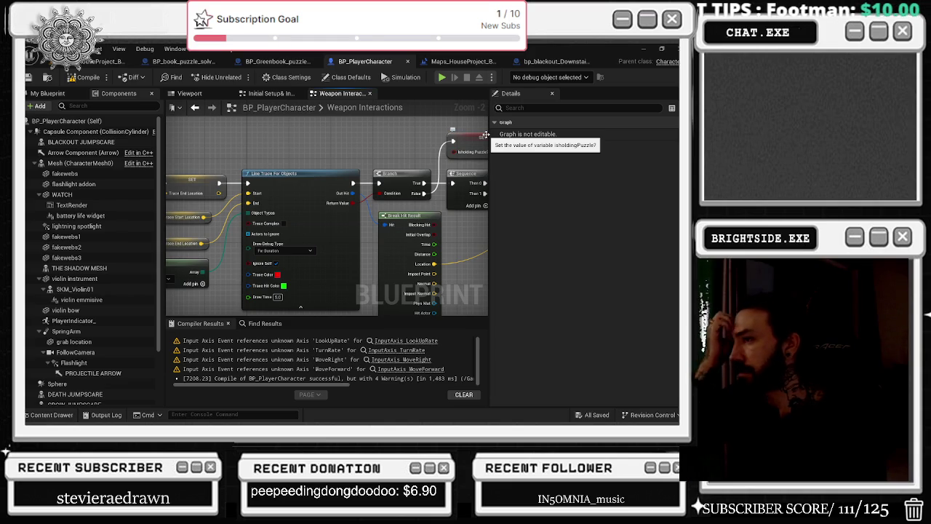
mouse_move(485, 138)
left_mouse_down()
mouse_move(419, 223)
mouse_move(324, 258)
mouse_move(326, 201)
mouse_move(312, 227)
mouse_move(321, 242)
mouse_move(250, 257)
left_mouse_up()
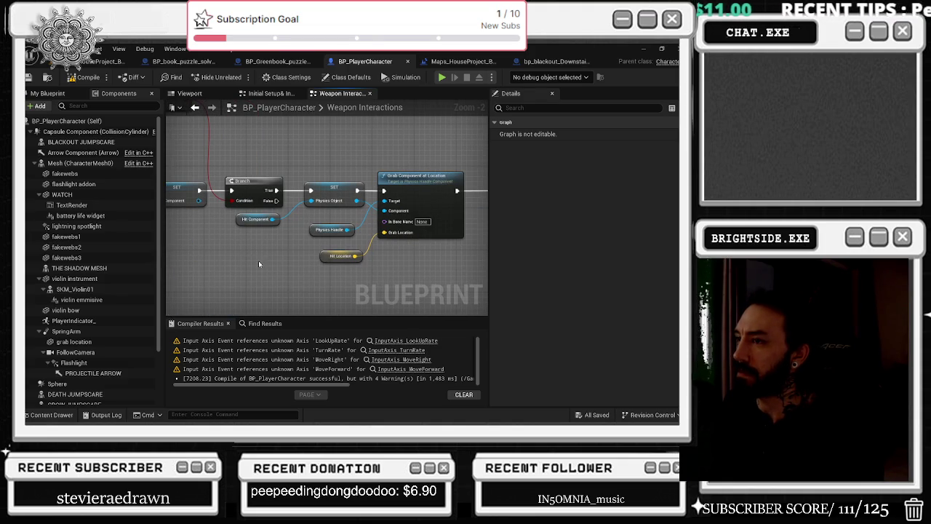
left_click_drag(258, 260, 165, 277)
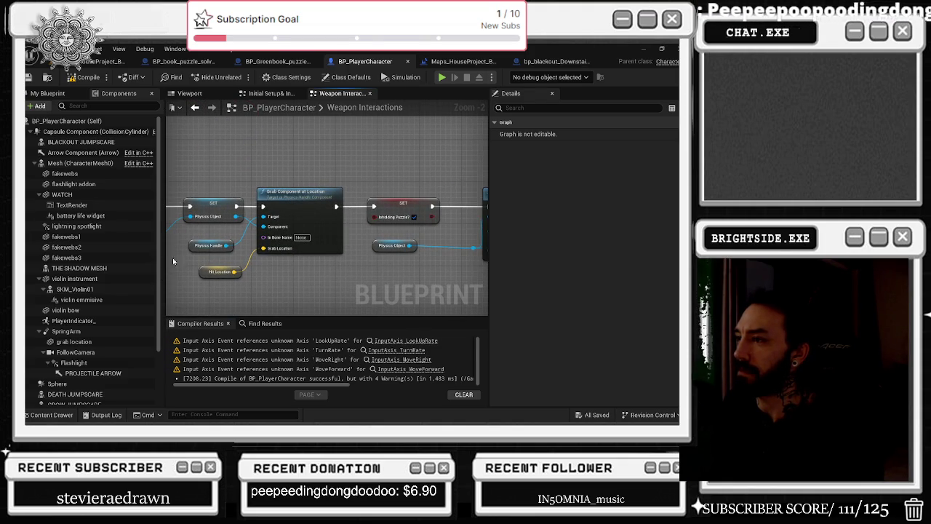
left_click_drag(331, 154, 257, 154)
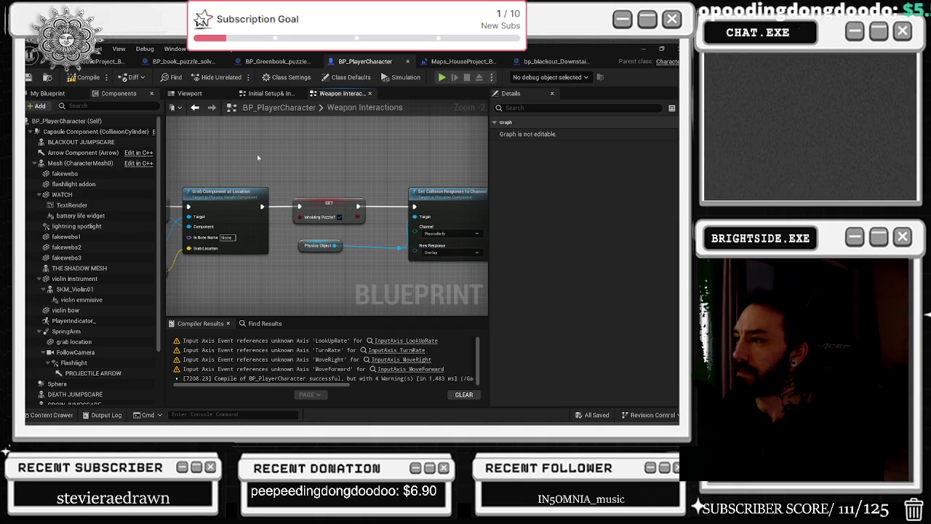
scroll(387, 182, "down", 2)
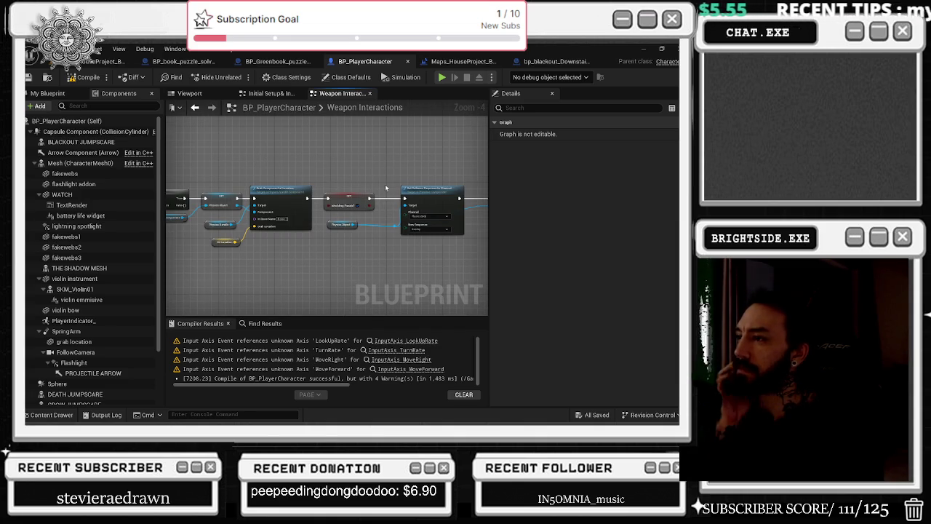
left_click_drag(385, 187, 220, 149)
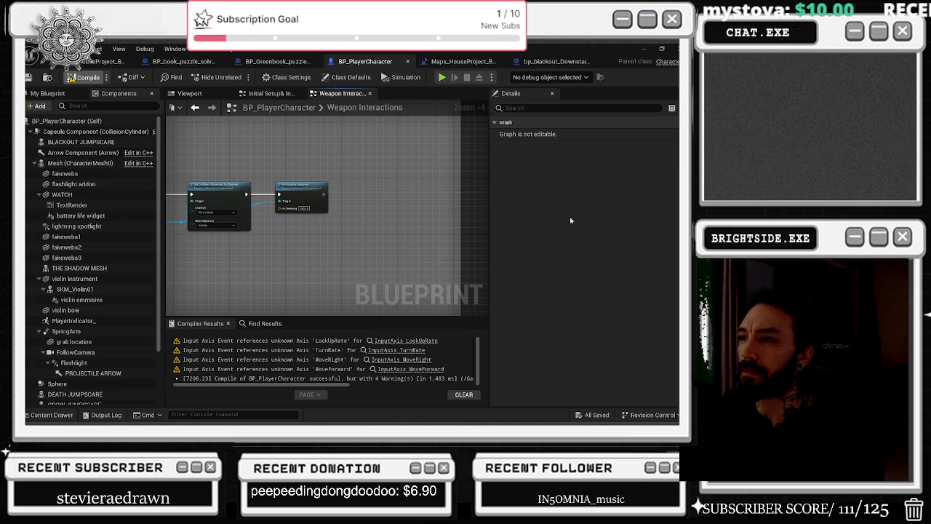
left_click(88, 78)
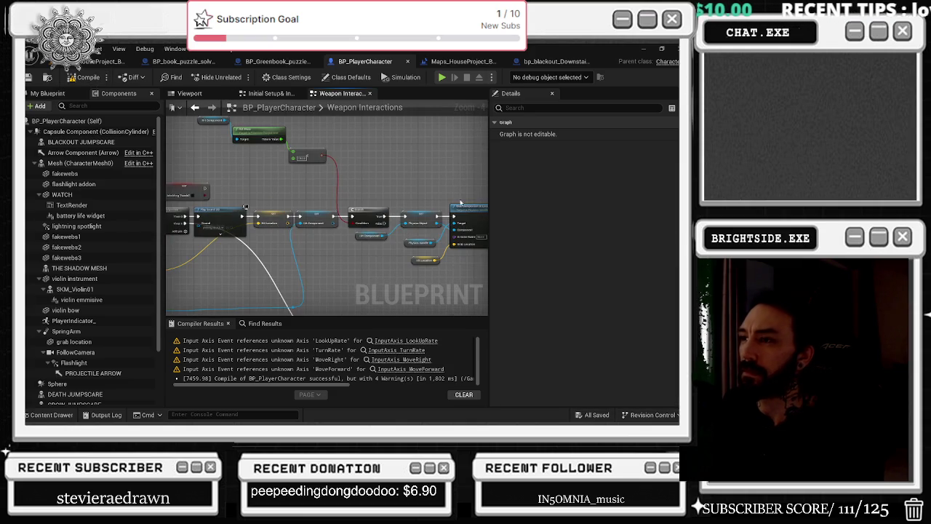
Review the Line Trace, Break Hit Result, Set Timer by Event and physics handle target-location nodes.
left_click_drag(299, 251, 490, 236)
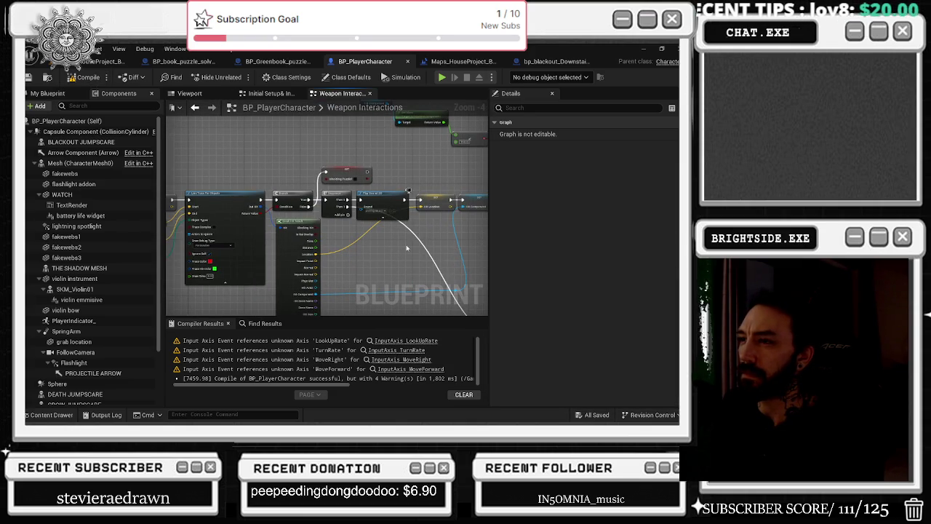
left_click_drag(412, 248, 486, 240)
left_click_drag(307, 253, 164, 248)
left_click_drag(240, 250, 173, 244)
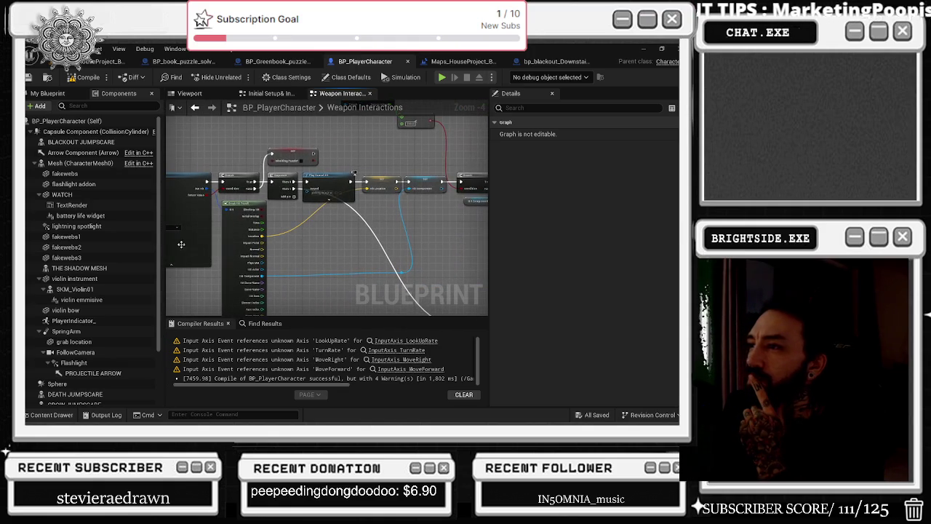
mouse_move(432, 232)
left_mouse_down()
mouse_move(262, 208)
mouse_move(293, 144)
mouse_move(254, 33)
left_mouse_up()
left_click_drag(387, 198, 252, 233)
left_click_drag(285, 177, 399, 240)
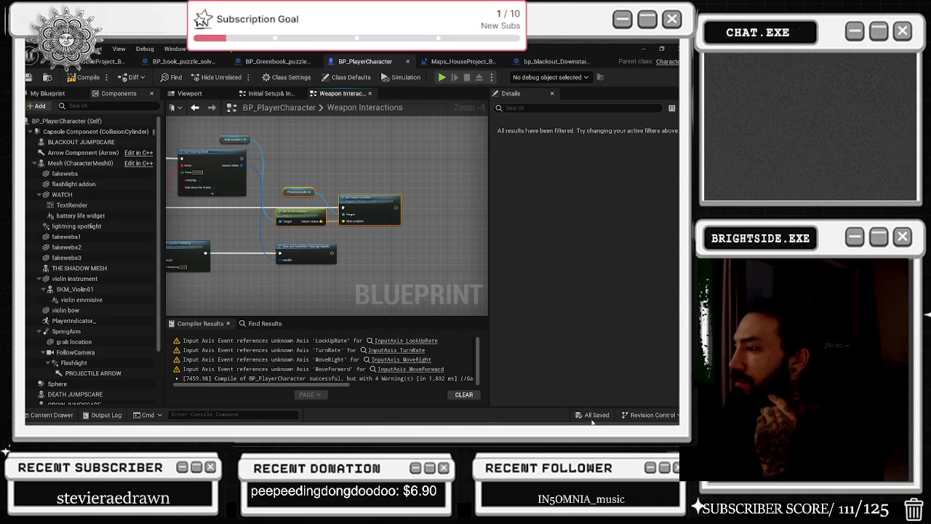
scroll(301, 192, "down", 4)
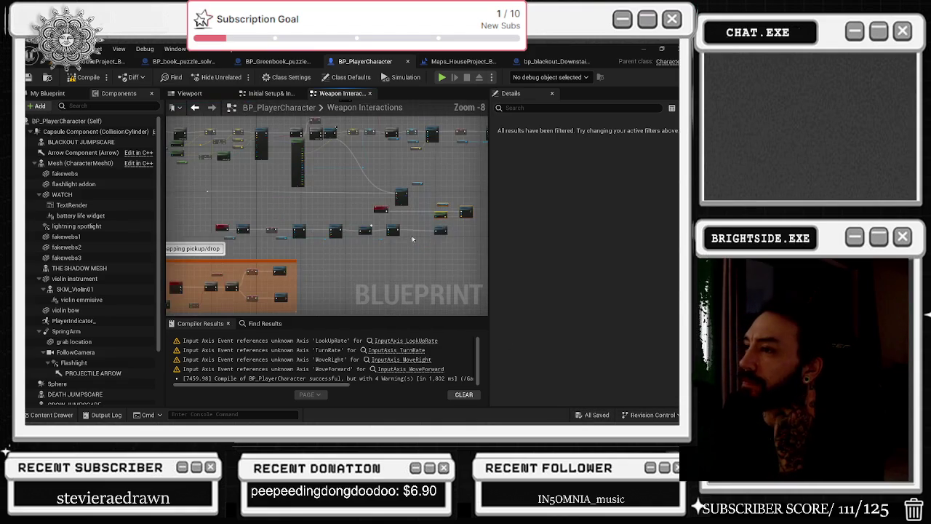
left_click_drag(470, 231, 443, 241)
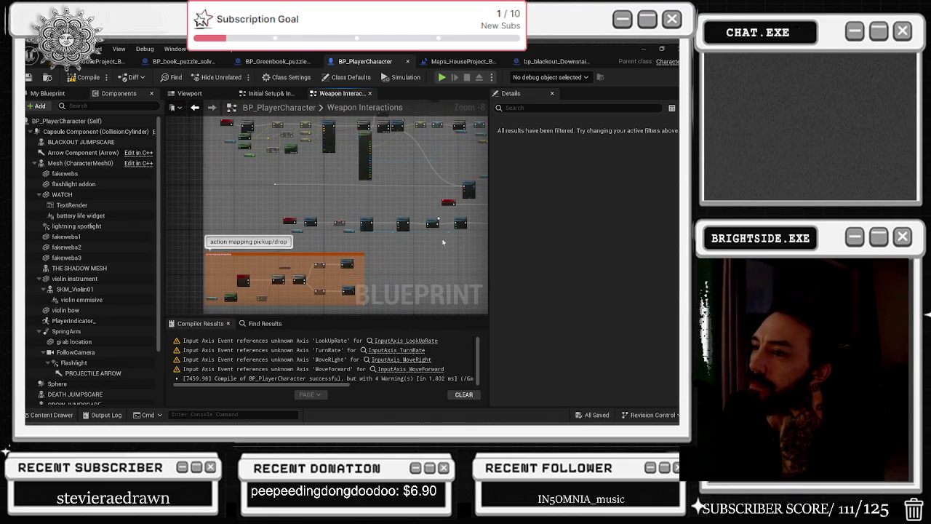
scroll(311, 276, "up", 6)
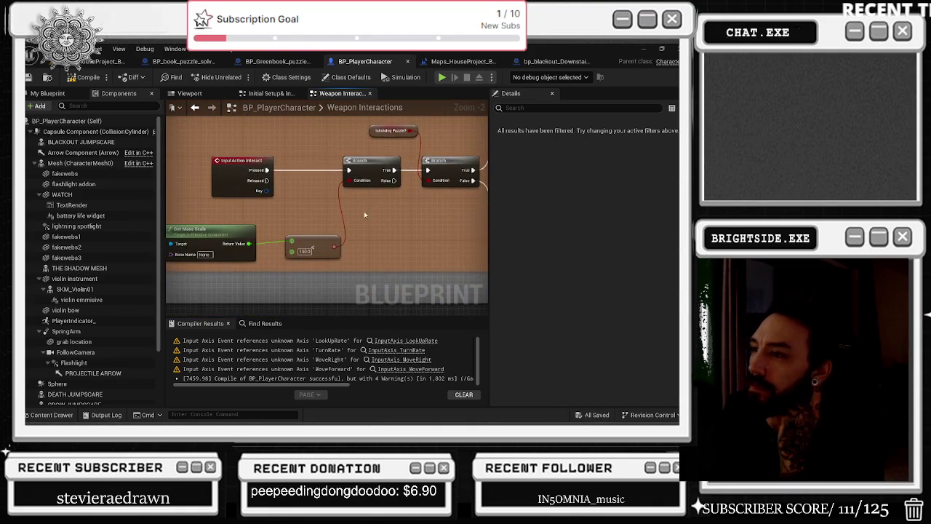
left_click_drag(281, 226, 355, 220)
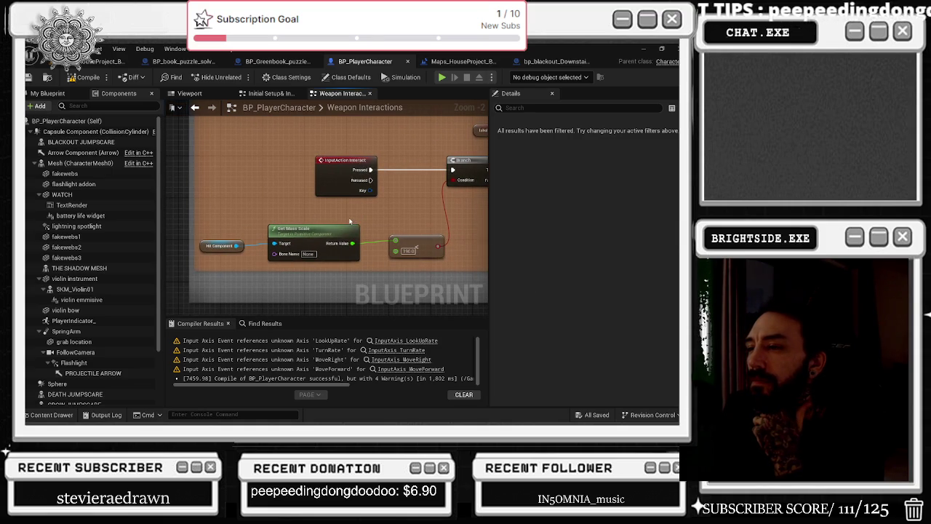
mouse_move(398, 223)
left_mouse_down()
mouse_move(270, 235)
mouse_move(243, 251)
left_mouse_up()
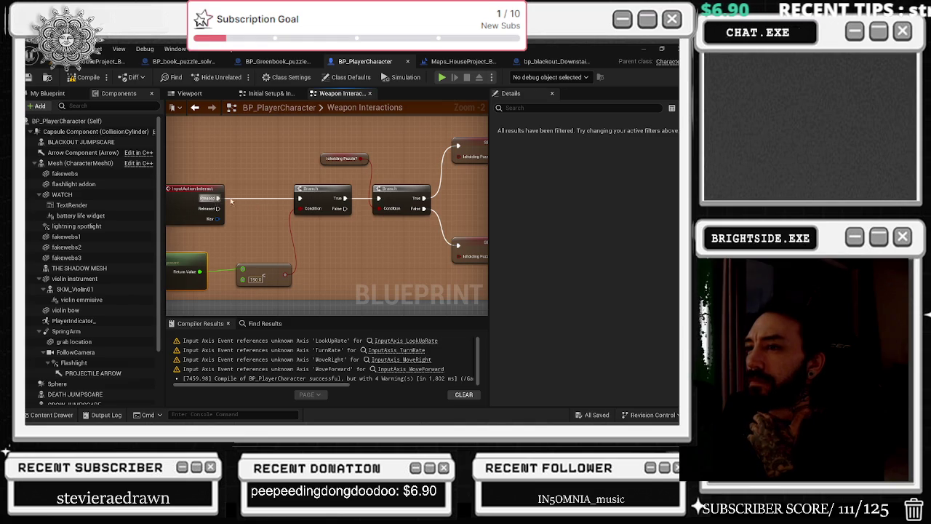
left_click_drag(383, 198, 341, 187)
left_click(448, 240)
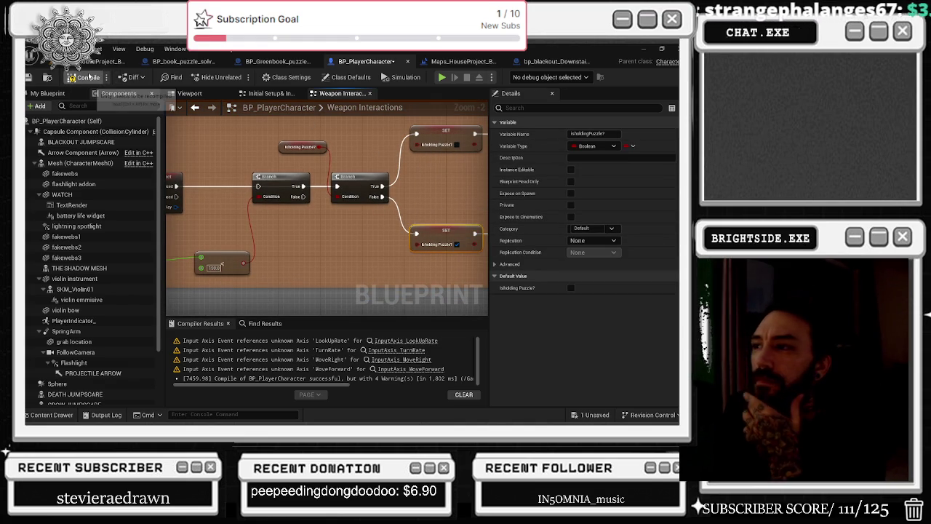
left_click(405, 166)
left_click_drag(405, 166, 239, 216)
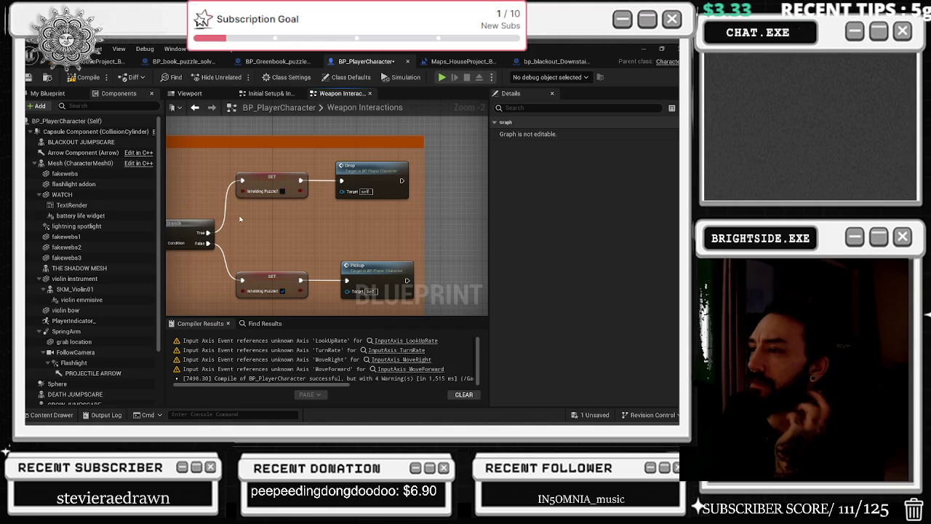
Inspect the Pickup function's trace, branch and sequence nodes.
double_click(370, 266)
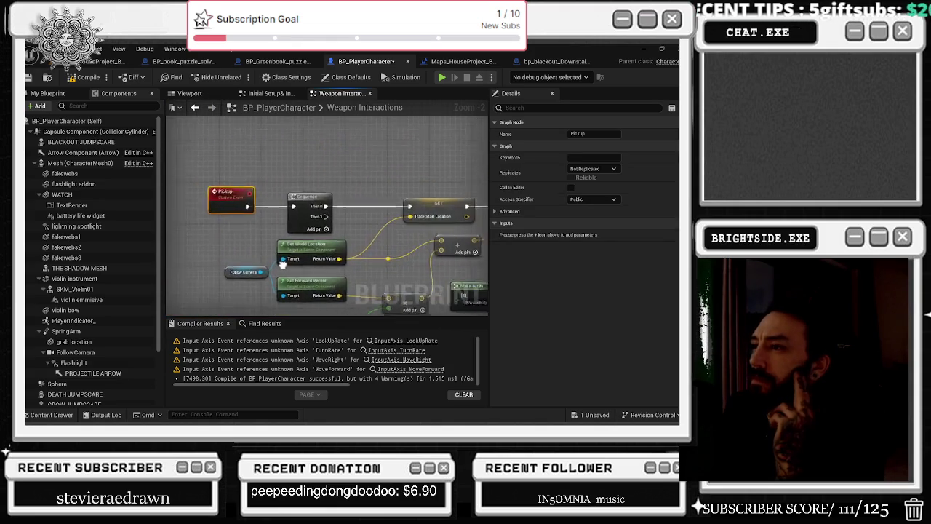
left_click_drag(376, 303, 247, 317)
left_click_drag(251, 208, 270, 207)
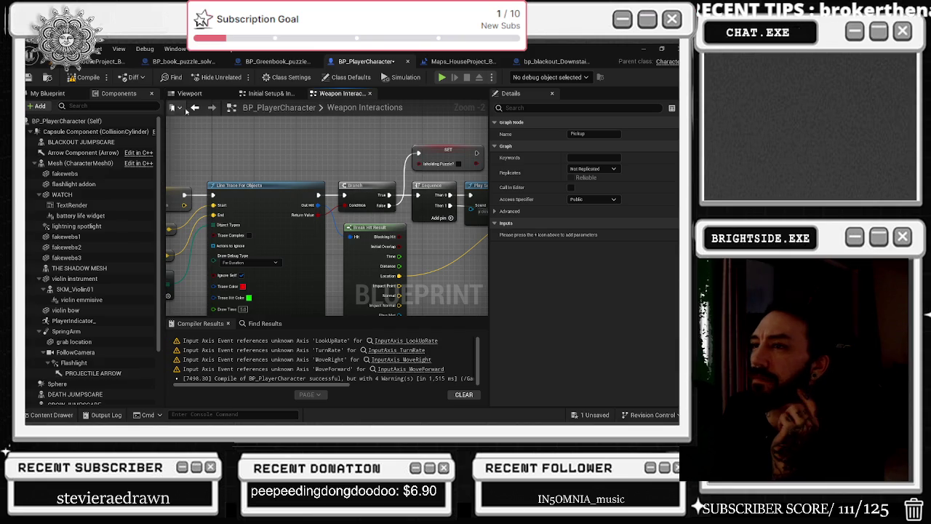
left_click(196, 108)
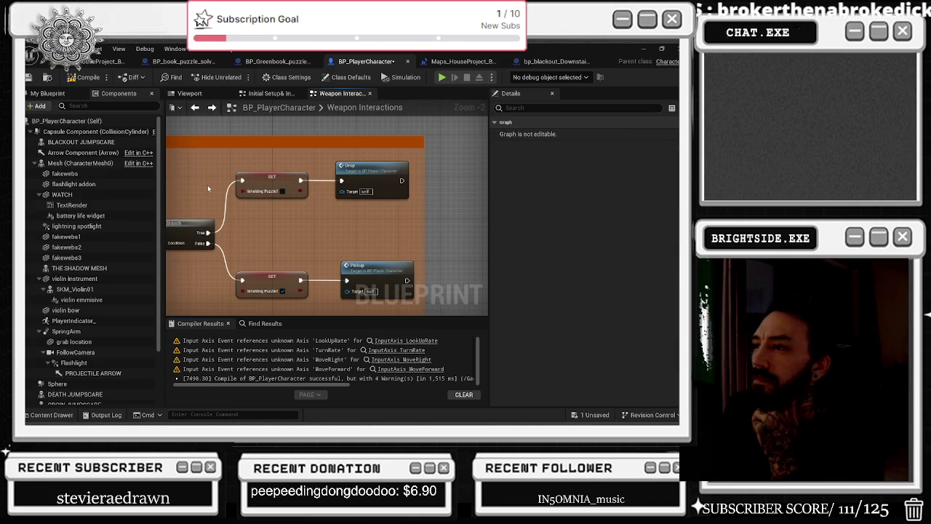
Inspect the Drop graph: Release Component, collision response, velocity, angular damping and timer clearing.
double_click(392, 176)
left_click_drag(326, 173, 329, 313)
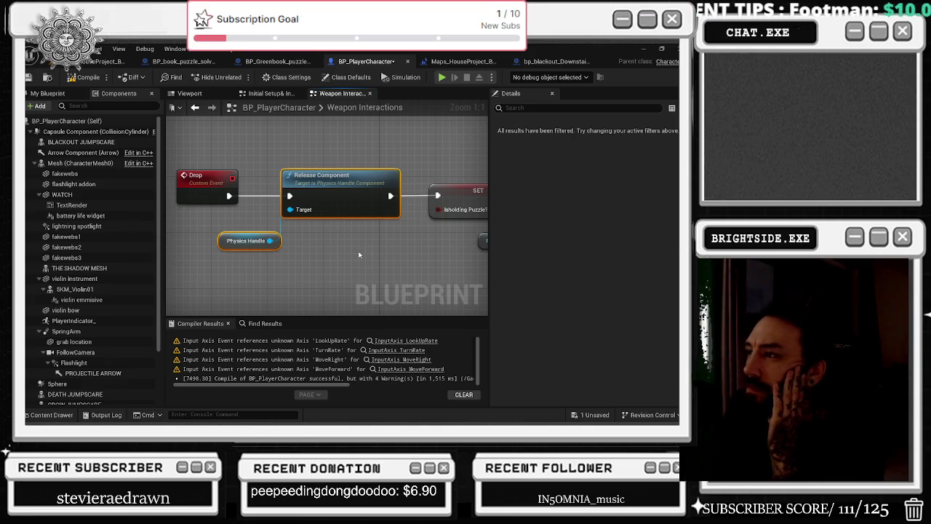
left_click_drag(364, 256, 174, 243)
mouse_move(255, 171)
left_mouse_down()
mouse_move(378, 244)
mouse_move(289, 262)
left_mouse_up()
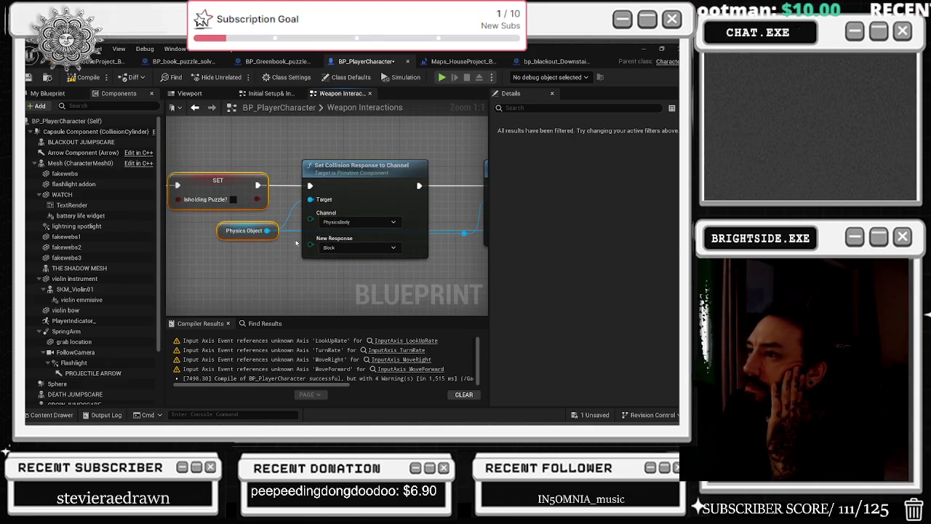
left_click_drag(380, 276, 382, 277)
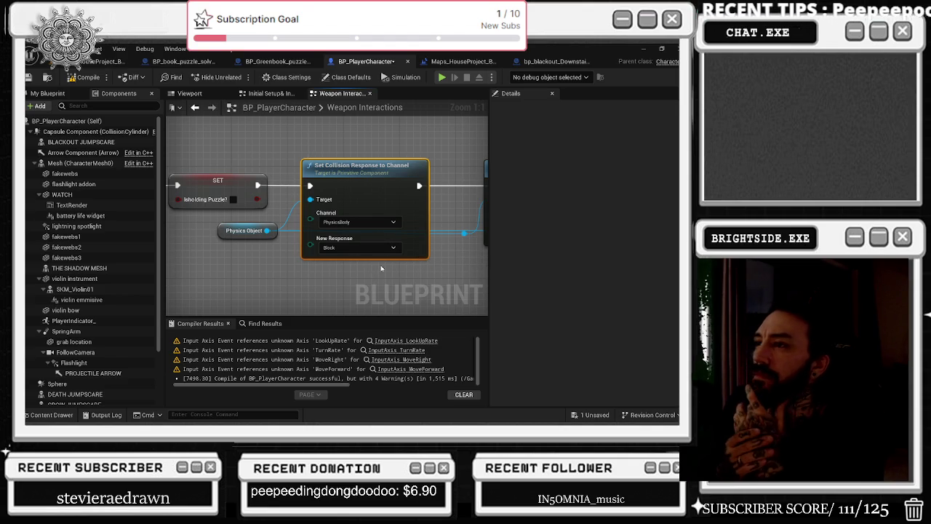
mouse_move(484, 165)
left_mouse_down()
mouse_move(194, 151)
mouse_move(326, 275)
left_mouse_up()
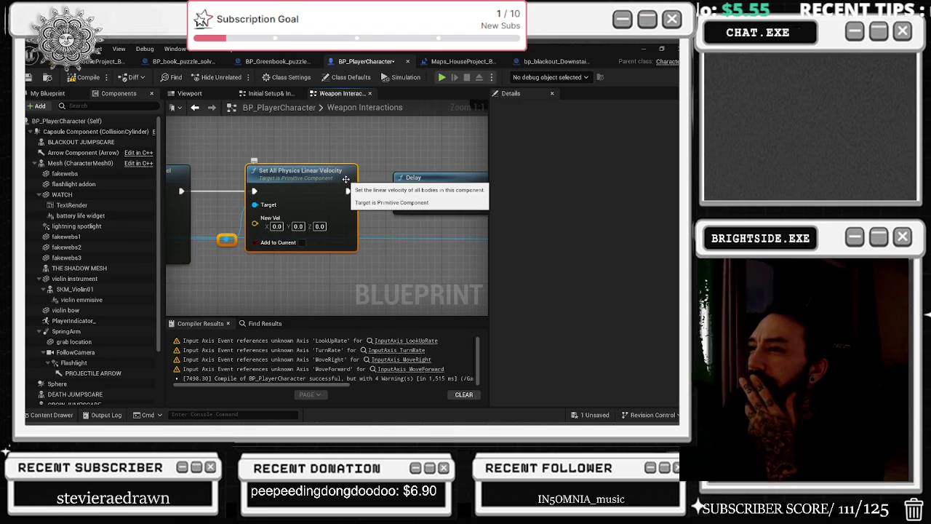
left_click_drag(347, 179, 243, 181)
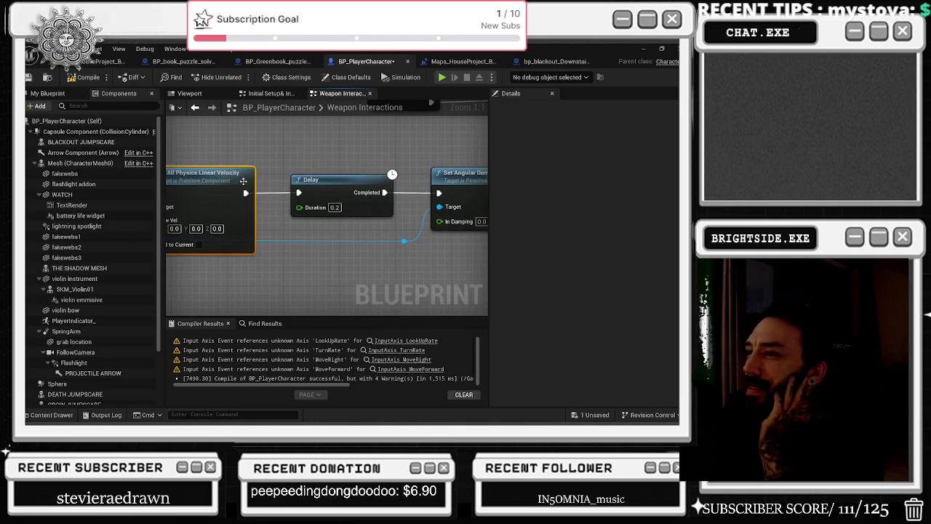
left_click_drag(327, 154, 211, 166)
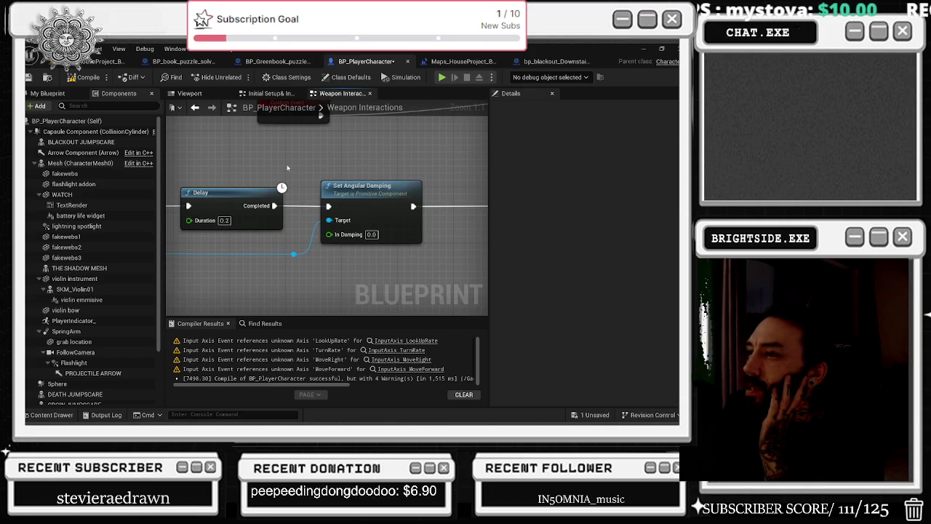
left_click_drag(366, 236, 175, 236)
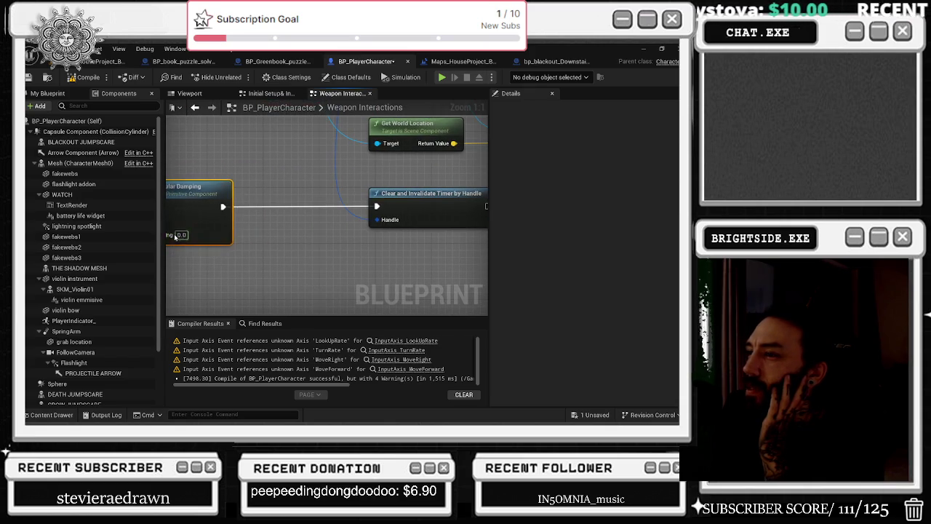
left_click(423, 207)
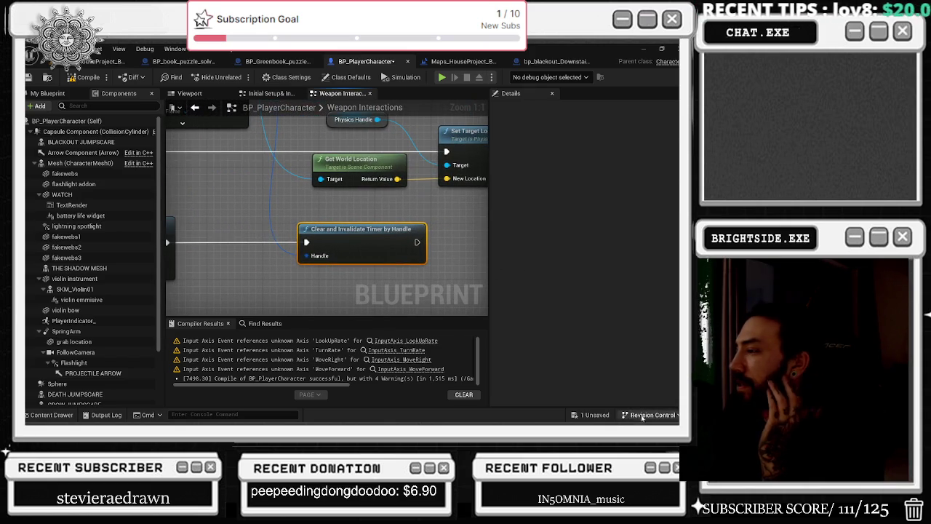
Save BP_PlayerCharacter, then return to the house level and Save All.
left_click(595, 416)
left_click(424, 334)
scroll(268, 245, "down", 8)
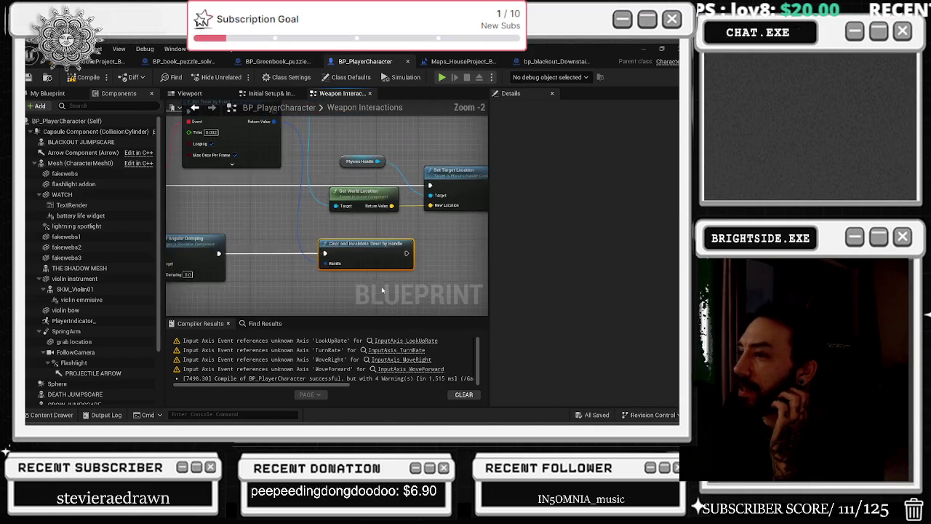
scroll(291, 252, "down", 2)
left_click_drag(291, 252, 439, 237)
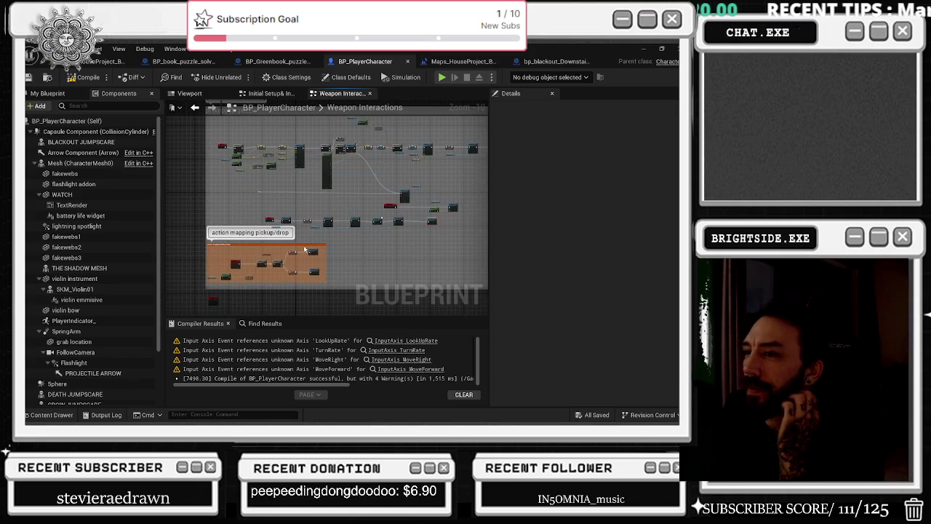
scroll(275, 278, "up", 7)
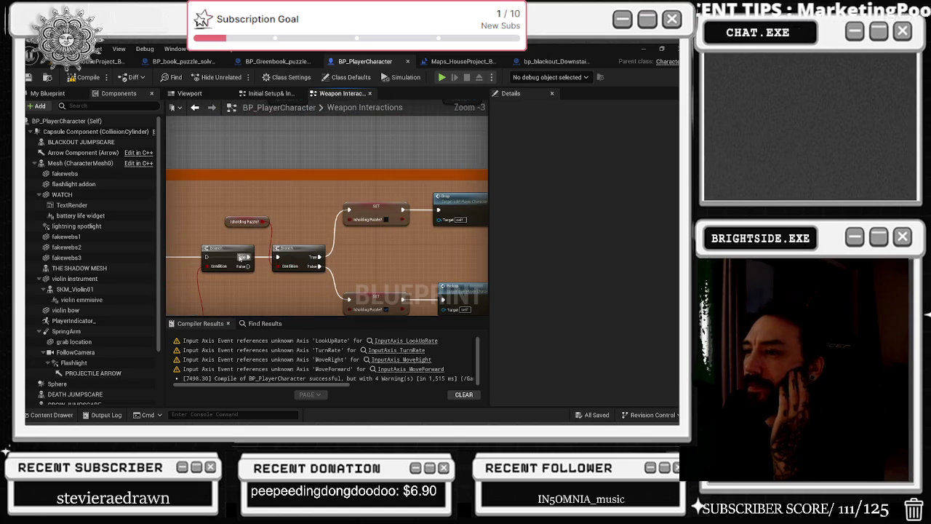
left_click(102, 61)
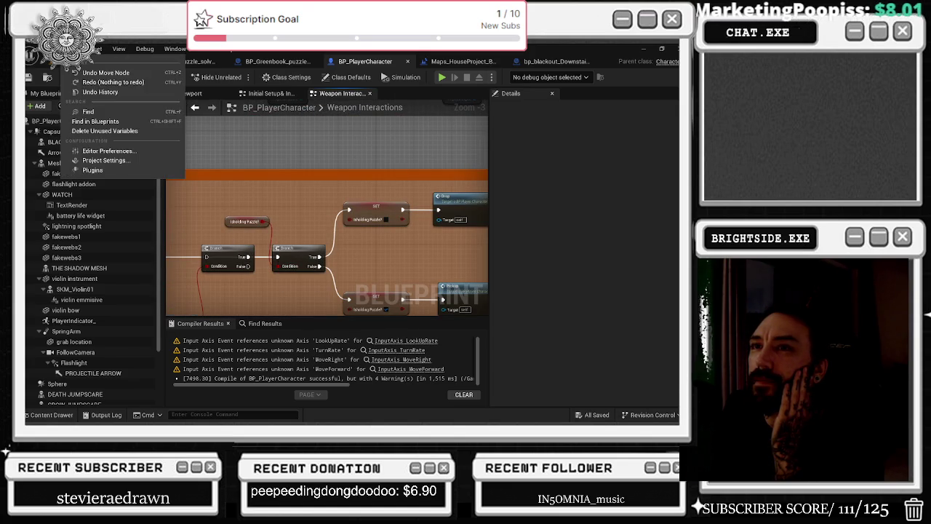
left_click(30, 77)
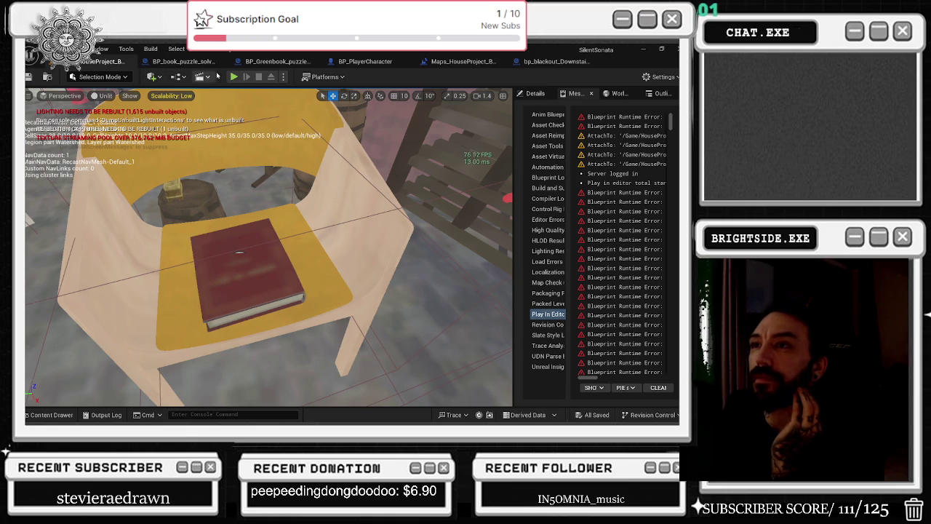
Start a Play In Editor test of the house level with the toolbar Play button.
left_click(233, 76)
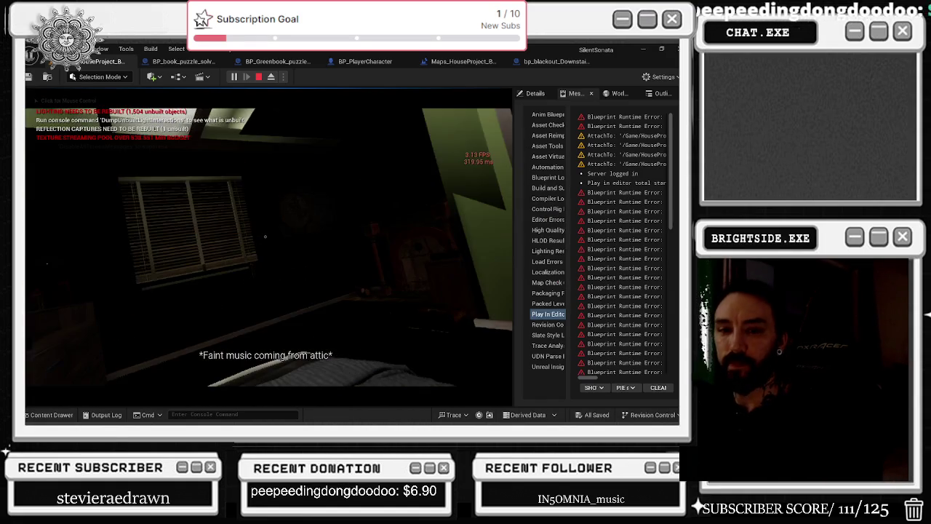
Capture mouse control in the running play-test so the character can walk to the red book.
left_click(265, 236)
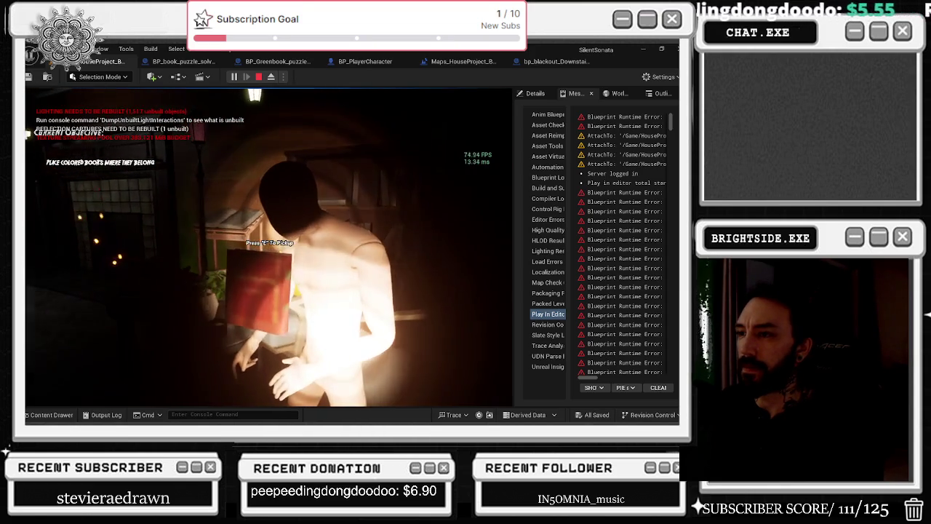
Grab the red book with E to carry it around the bookshelf room.
key("e")
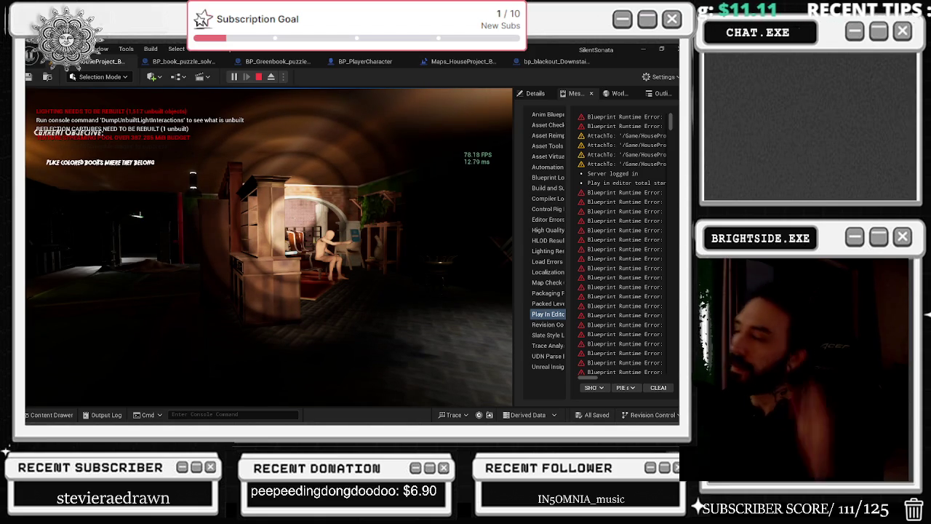
Drop the red book, re-grab it with E, then stop the Play-in-Editor session with Esc.
key("w")
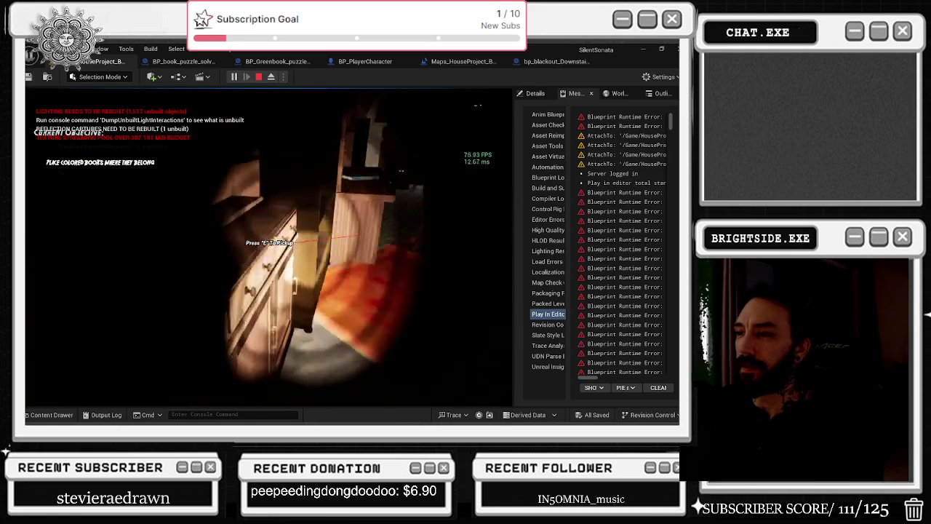
key("e")
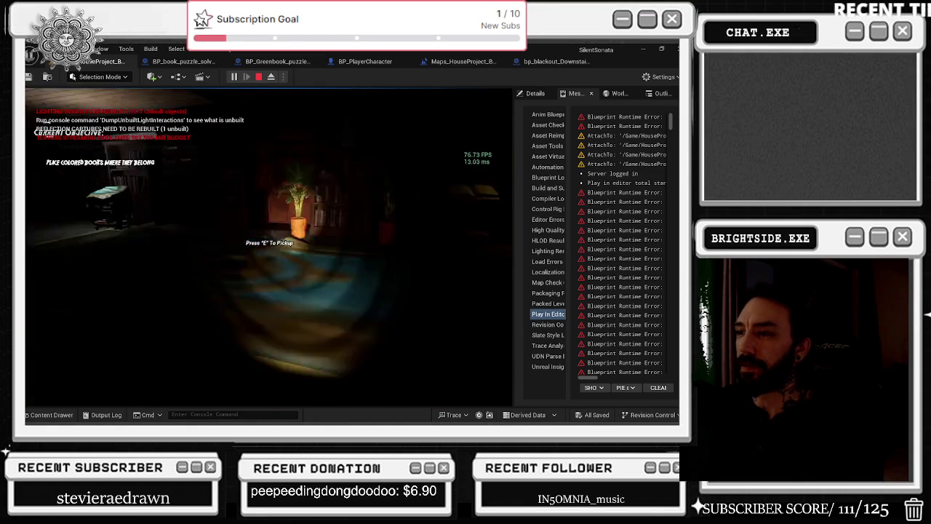
key("Escape")
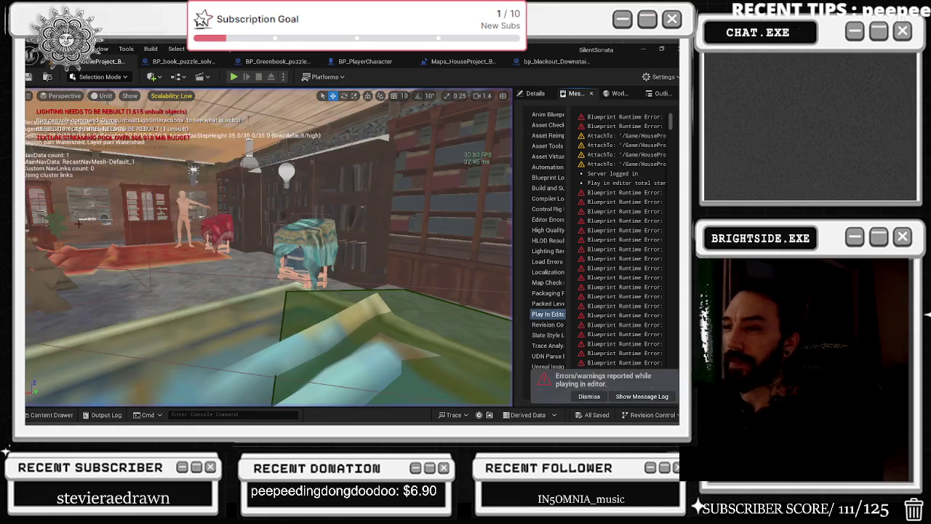
Select the teal chair and briefly open its static mesh before returning to the level.
left_click(273, 232)
left_click(304, 232)
key("ctrl+e")
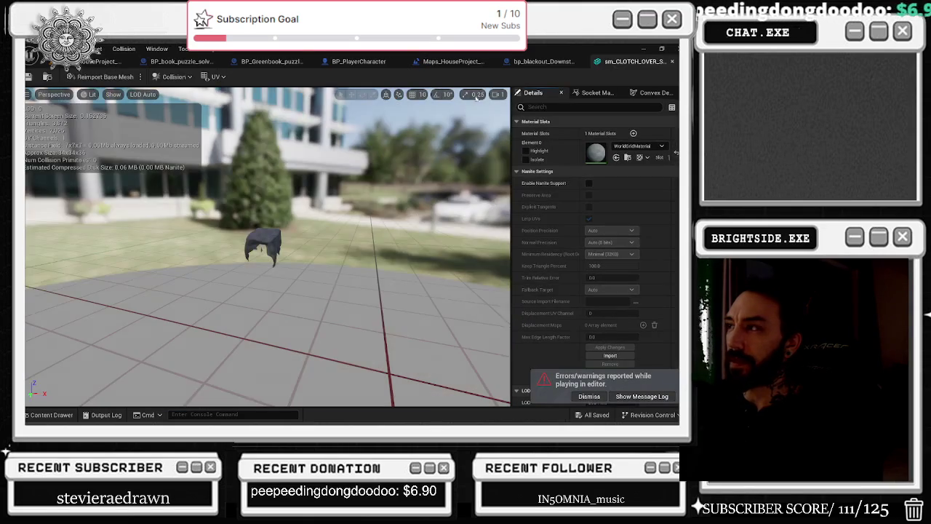
middle_click(587, 61)
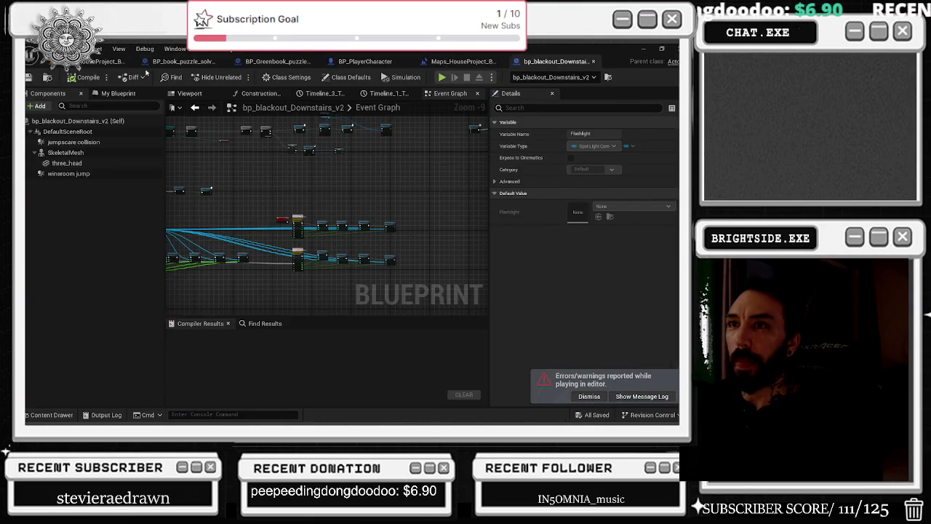
left_click(101, 61)
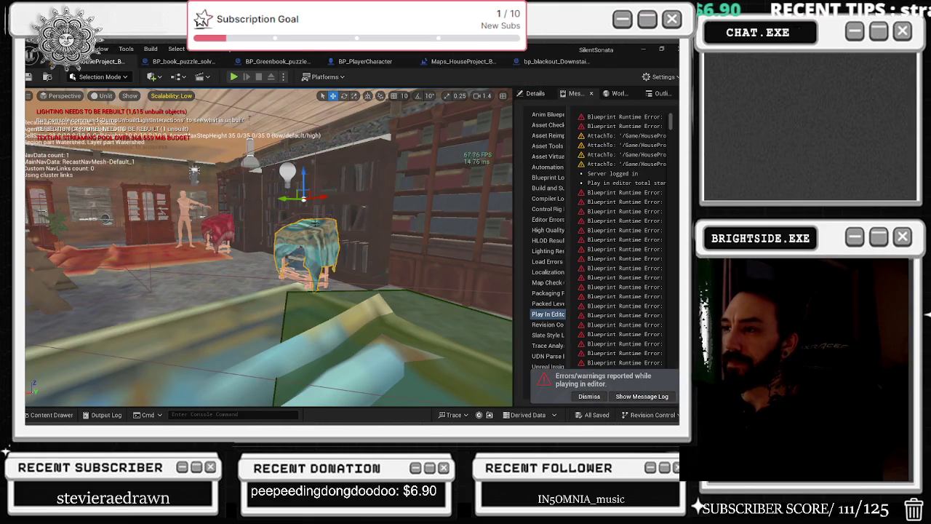
Open the BP_Bookcase_openDoor_boobytrap Blueprint and check bp_blackout_Downstairs_v2 before returning to the level.
left_click(305, 240)
key("ctrl+e")
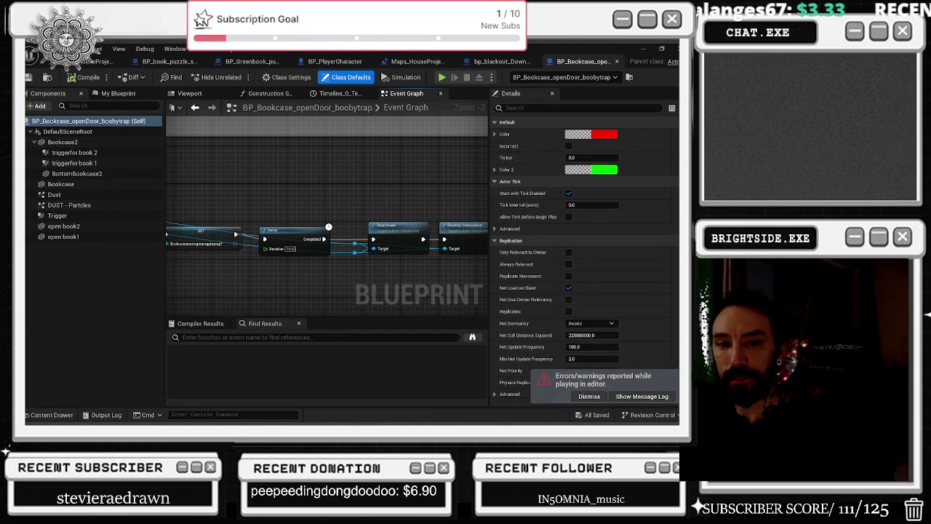
scroll(328, 227, "down", 6)
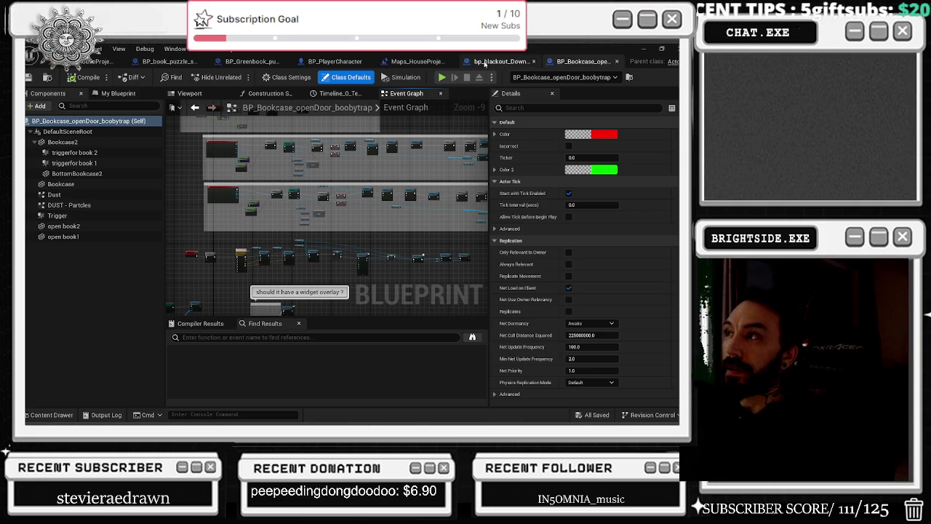
left_click(485, 64)
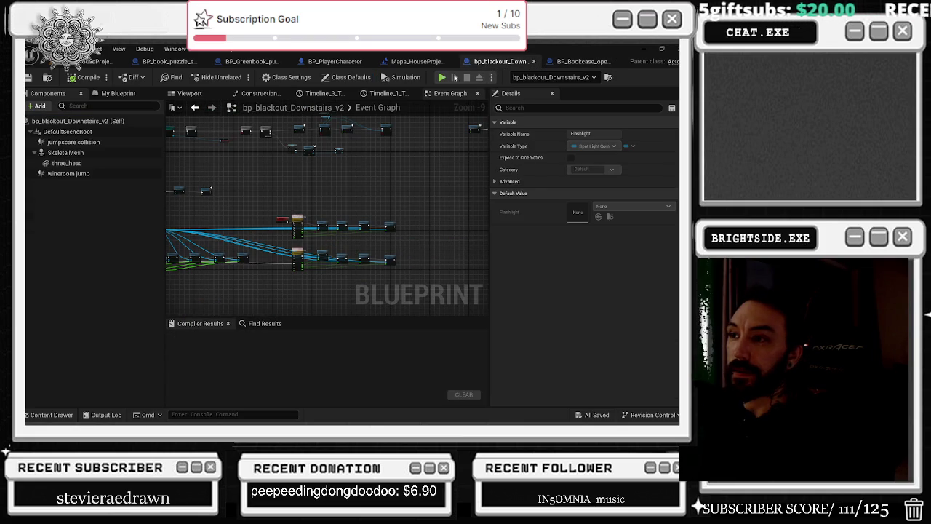
left_click(95, 61)
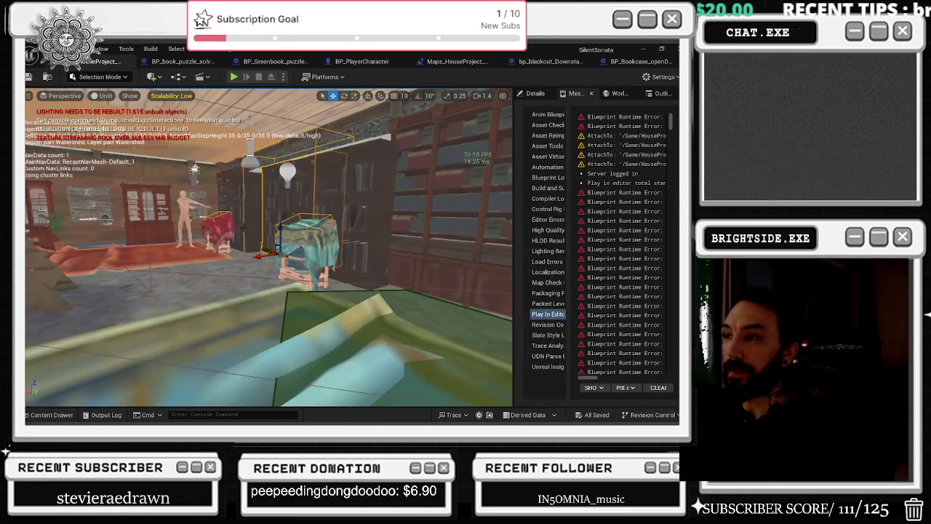
Frame the shelf actor and open the BP_Greenbook_puzzle_solve_physics Blueprint editor.
key("f")
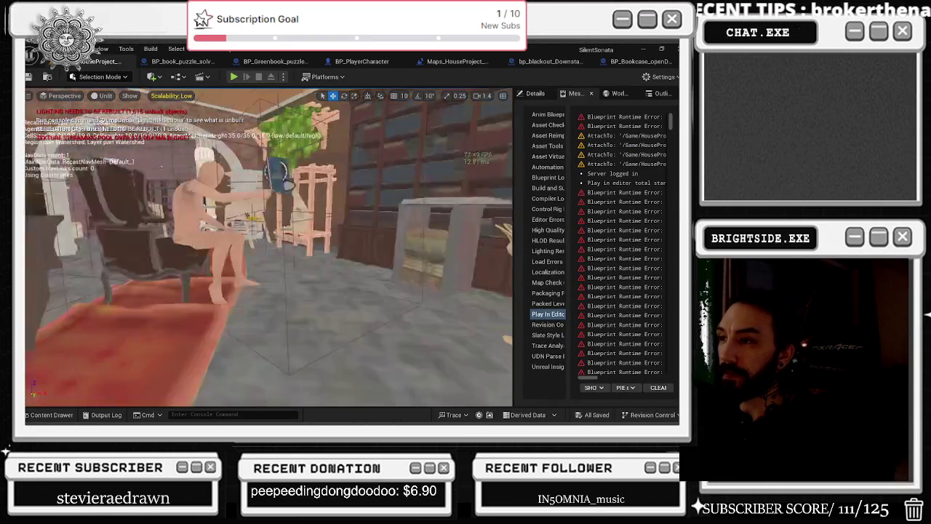
scroll(382, 232, "down", 3)
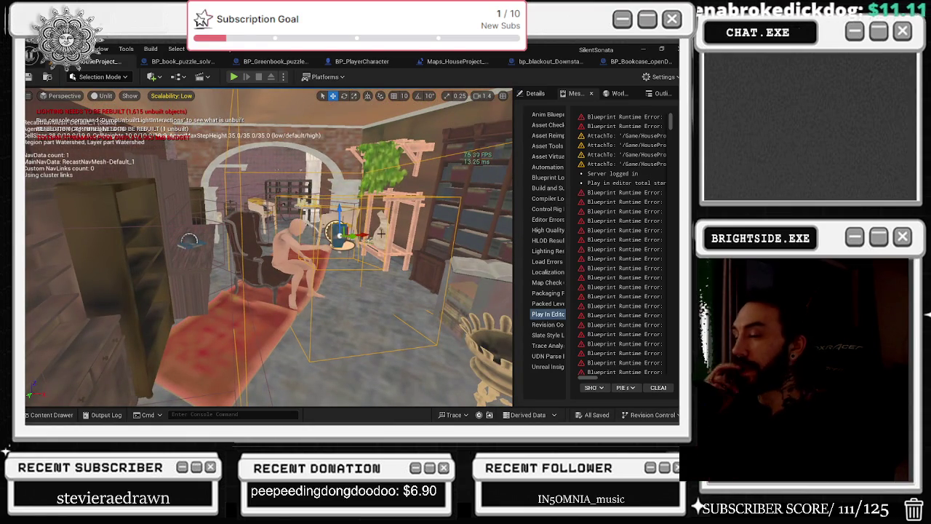
key("ctrl+e")
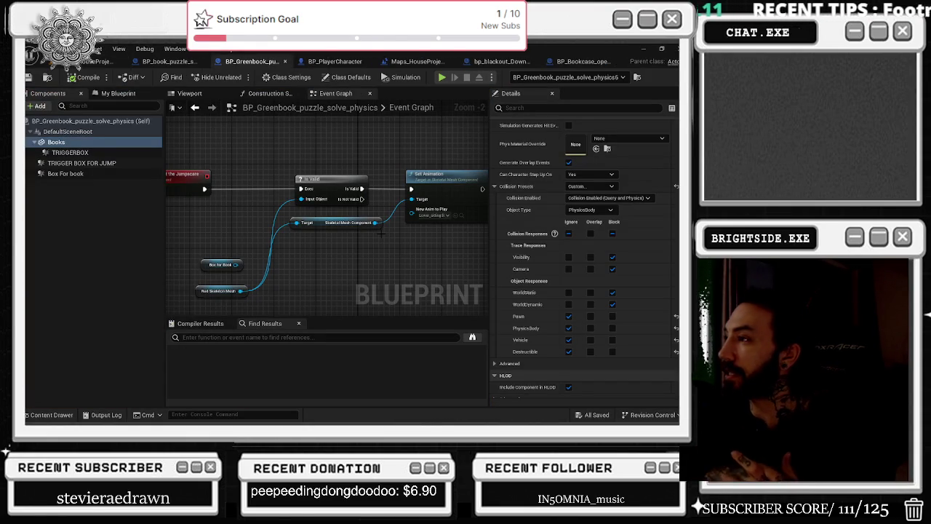
left_click(169, 61)
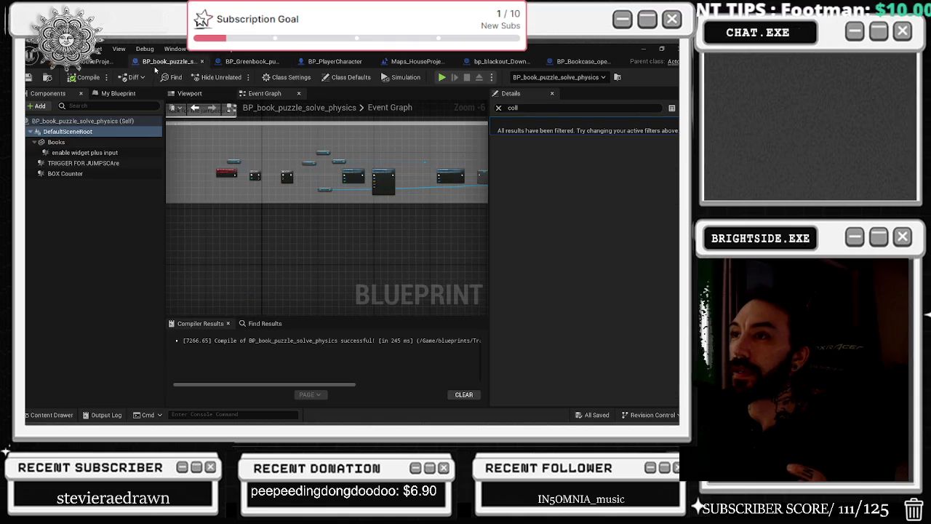
left_click(185, 93)
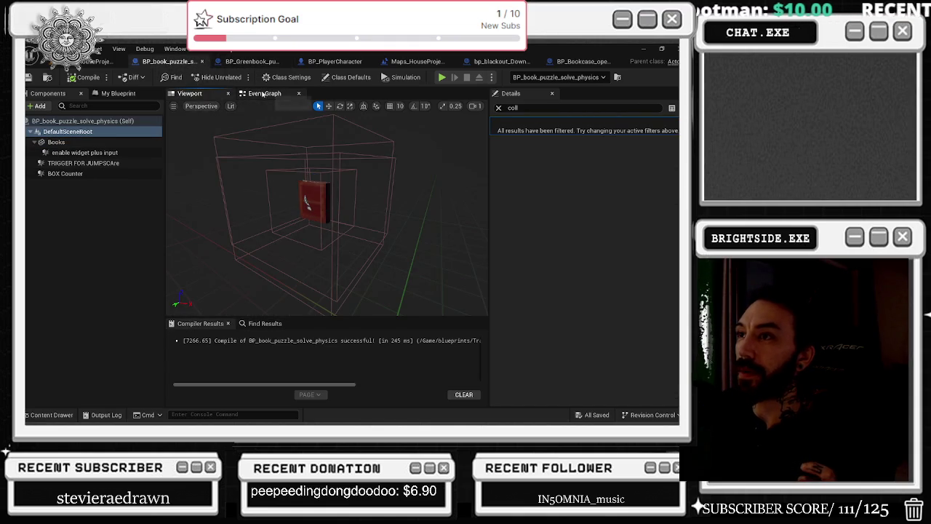
left_click(263, 94)
left_click(109, 62)
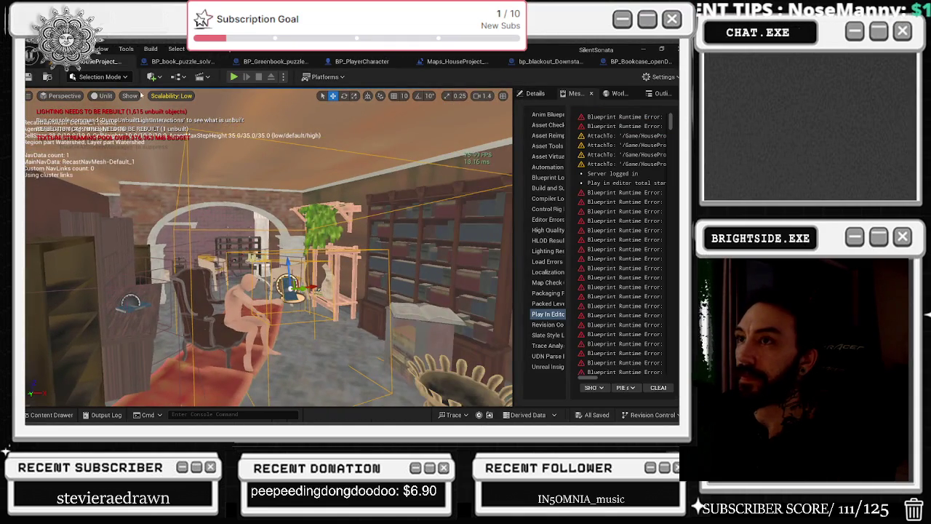
left_click(195, 62)
scroll(310, 197, "up", 4)
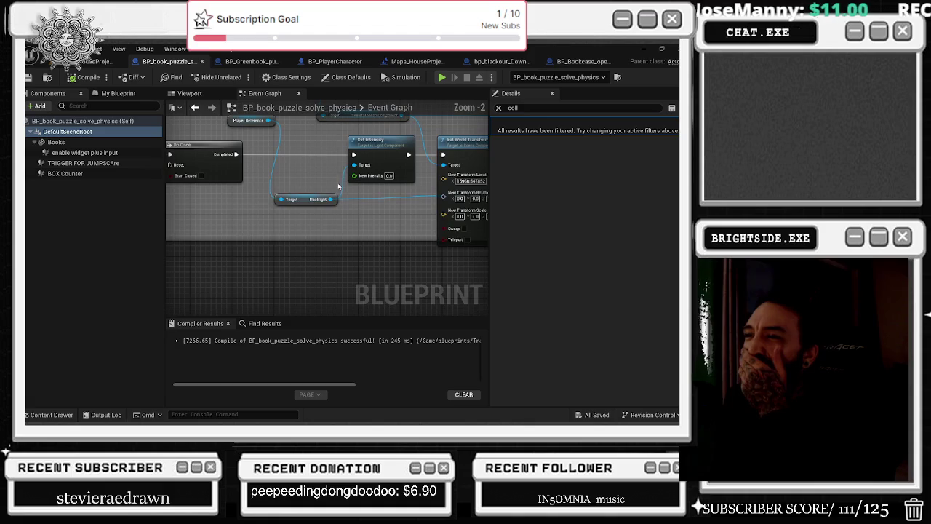
scroll(260, 179, "down", 5)
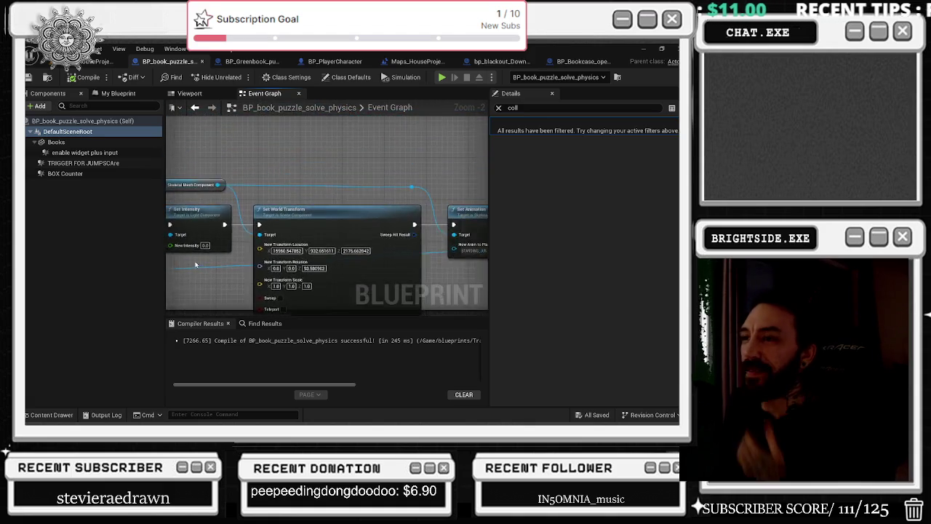
scroll(349, 211, "up", 4)
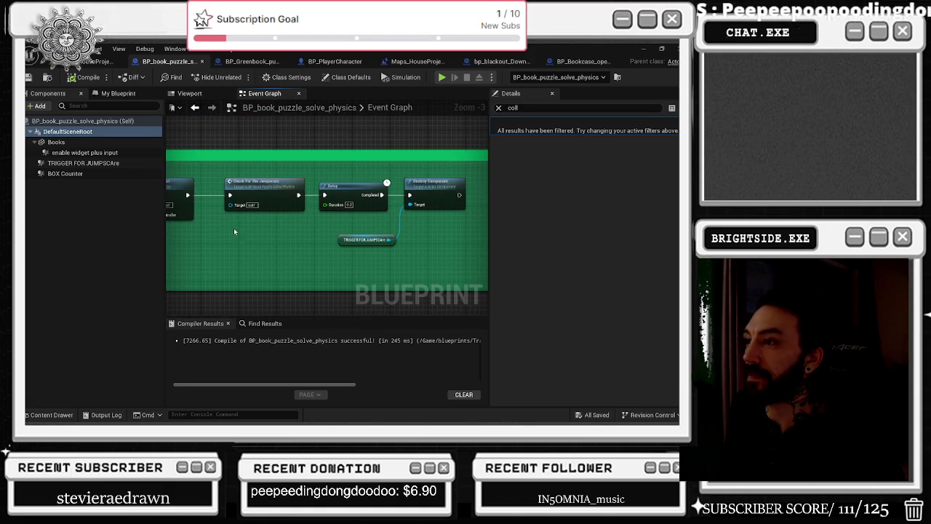
left_click(248, 64)
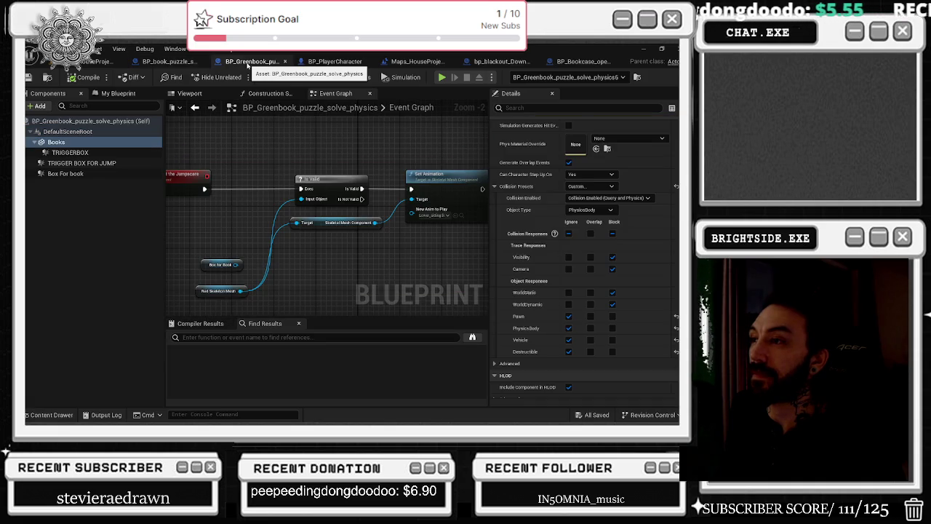
Compare with the book puzzle graph, then pan to the Do Once, Cast and Enable Input nodes.
scroll(282, 285, "down", 5)
scroll(300, 195, "up", 7)
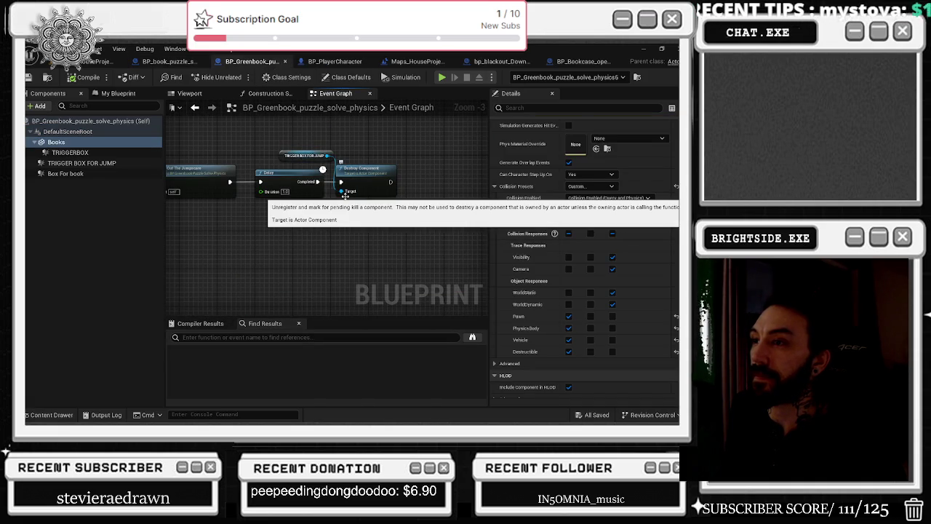
left_click(186, 64)
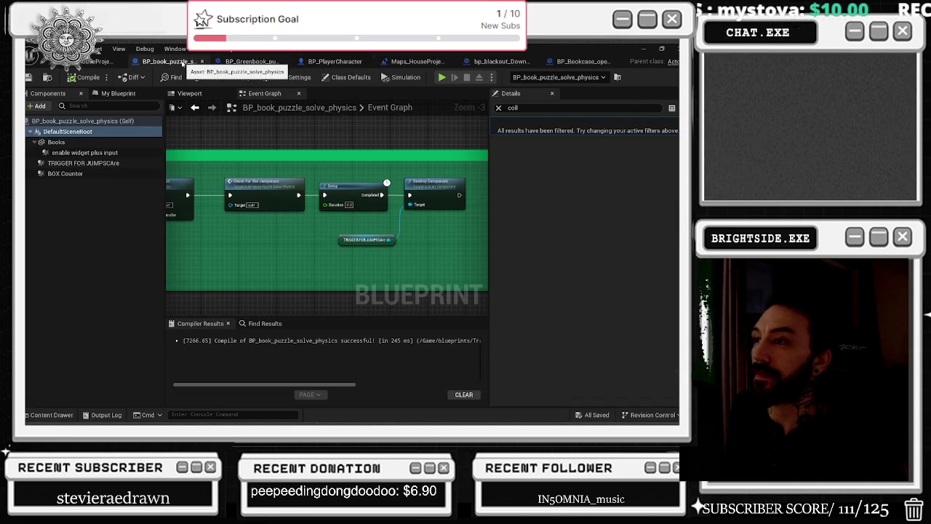
left_click(240, 63)
mouse_move(284, 225)
left_mouse_down()
mouse_move(453, 275)
mouse_move(415, 271)
left_mouse_up()
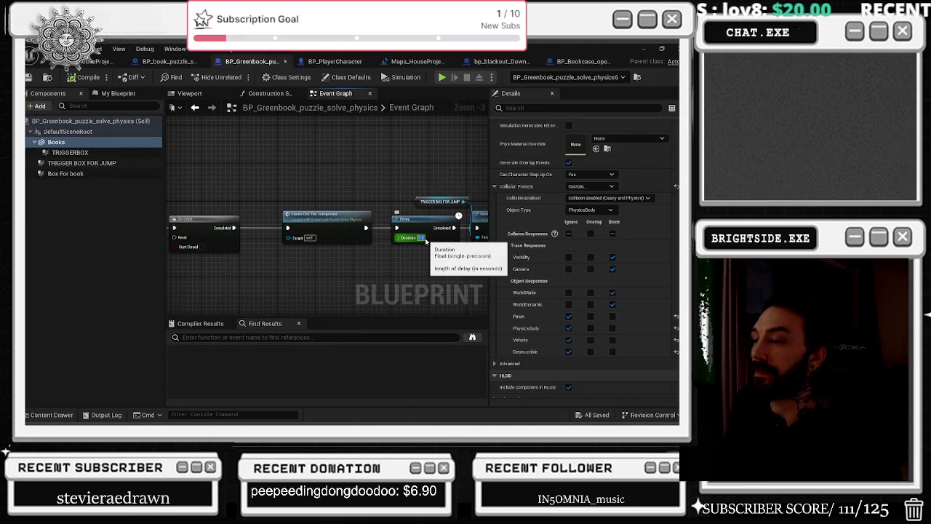
left_click_drag(426, 240, 168, 275)
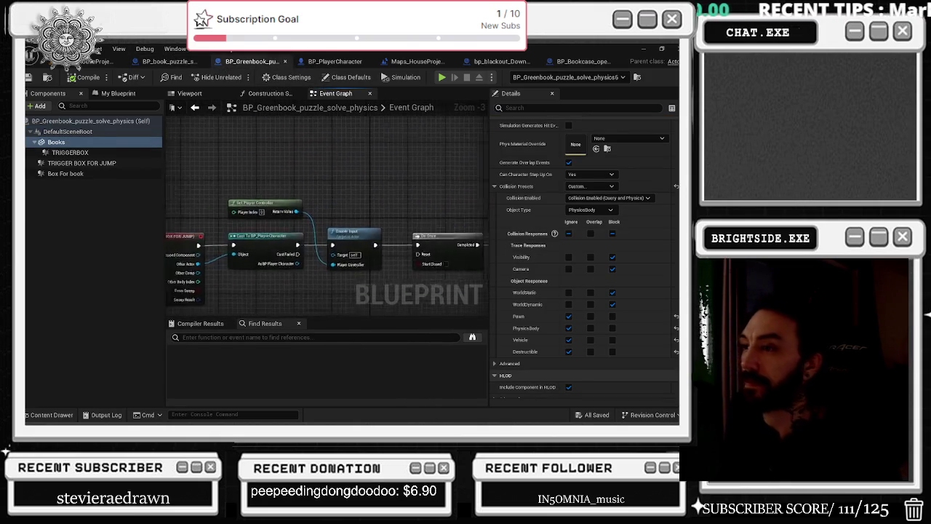
scroll(291, 218, "down", 1)
mouse_move(291, 218)
left_mouse_down()
mouse_move(320, 240)
mouse_move(349, 198)
left_mouse_up()
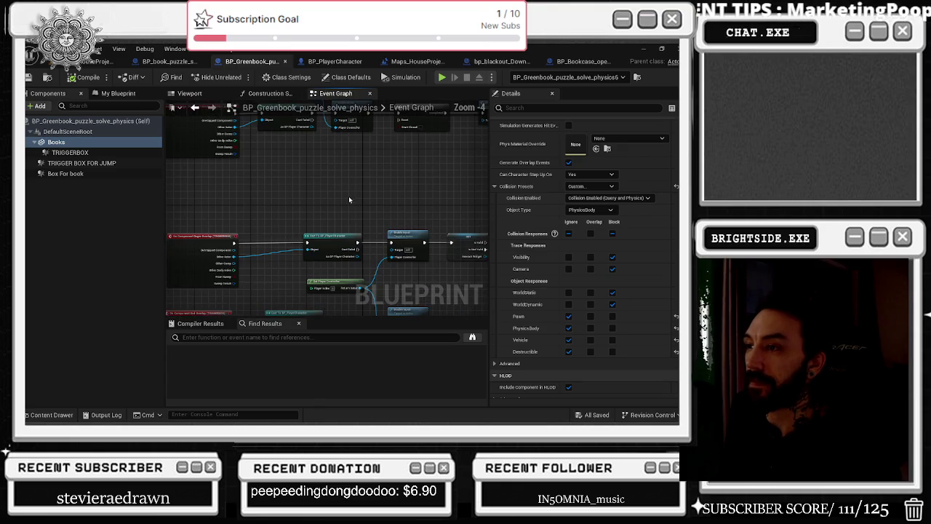
Inspect the Create Pick Up Widget nodes and pan to the Check out the Jumpscare event.
left_click_drag(359, 231, 189, 237)
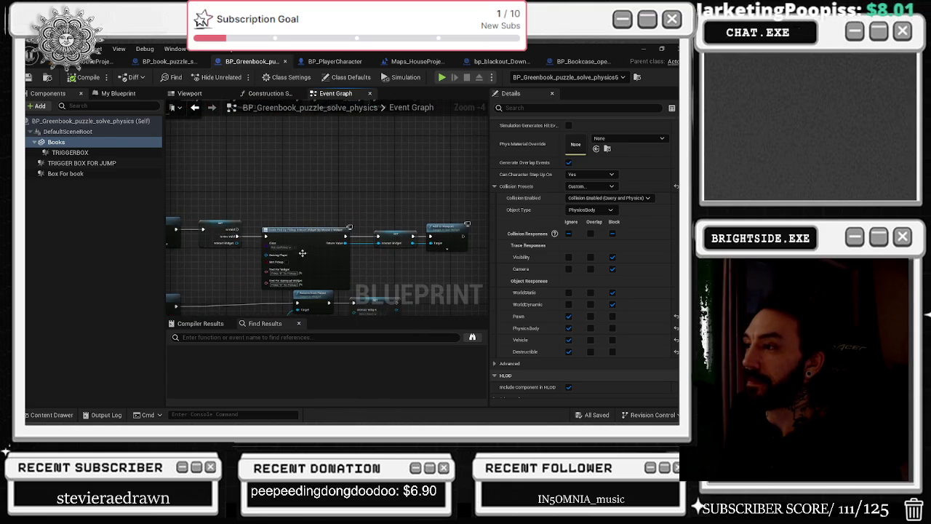
scroll(327, 259, "up", 2)
scroll(327, 259, "down", 3)
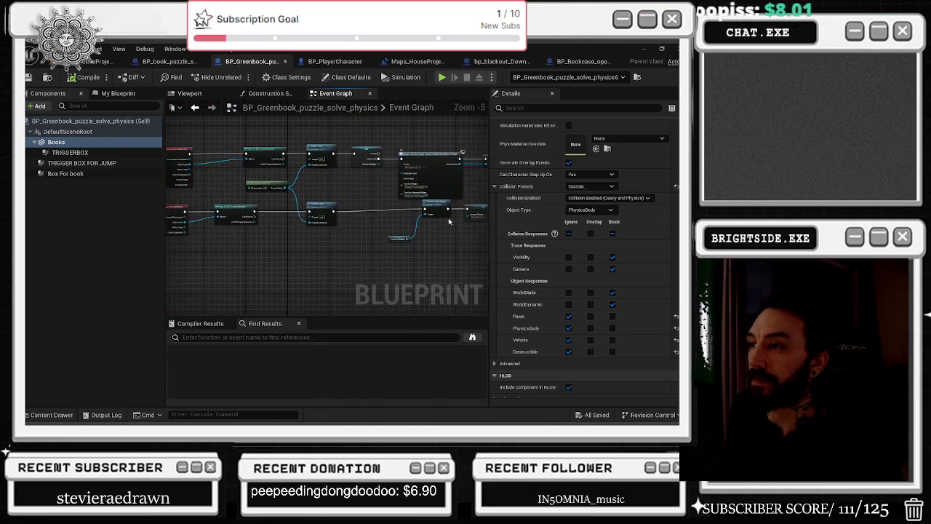
left_click(351, 213)
left_click_drag(385, 229, 453, 225)
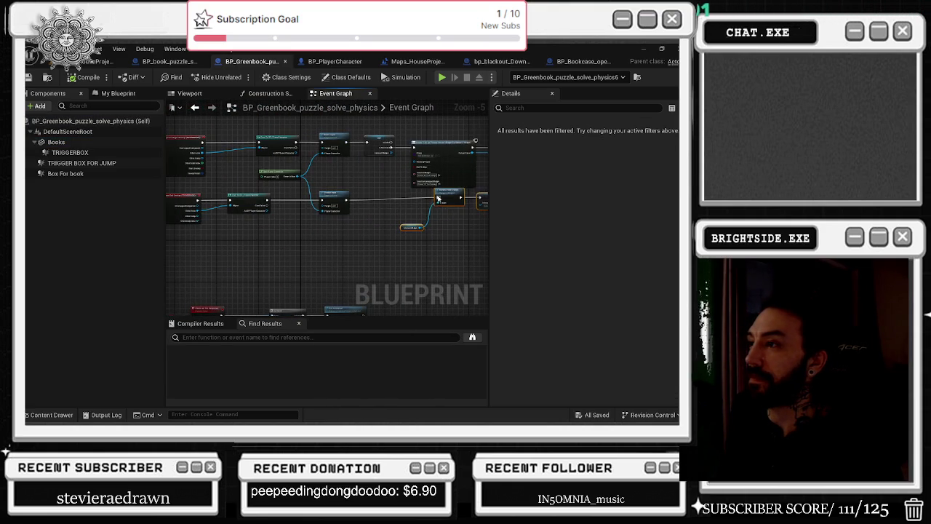
scroll(287, 216, "up", 2)
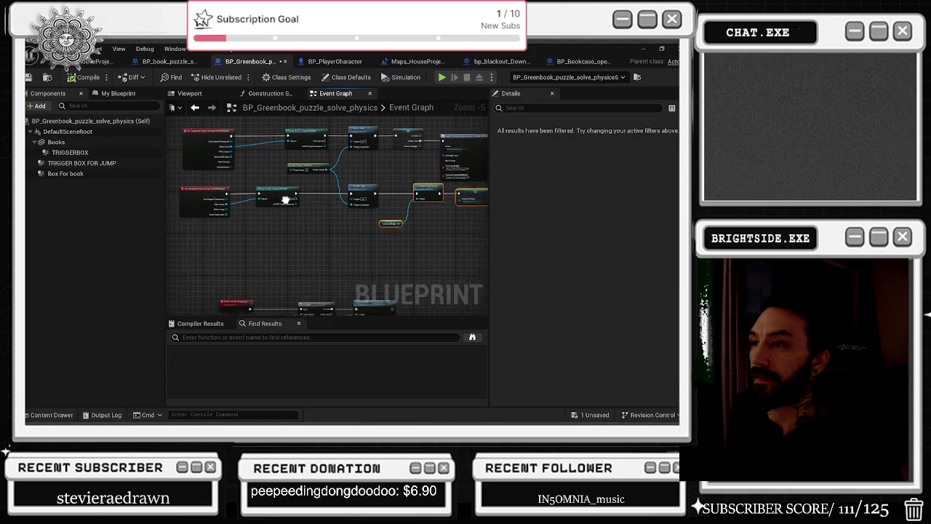
mouse_move(286, 212)
left_mouse_down()
mouse_move(353, 212)
mouse_move(333, 214)
mouse_move(339, 113)
mouse_move(227, 103)
left_mouse_up()
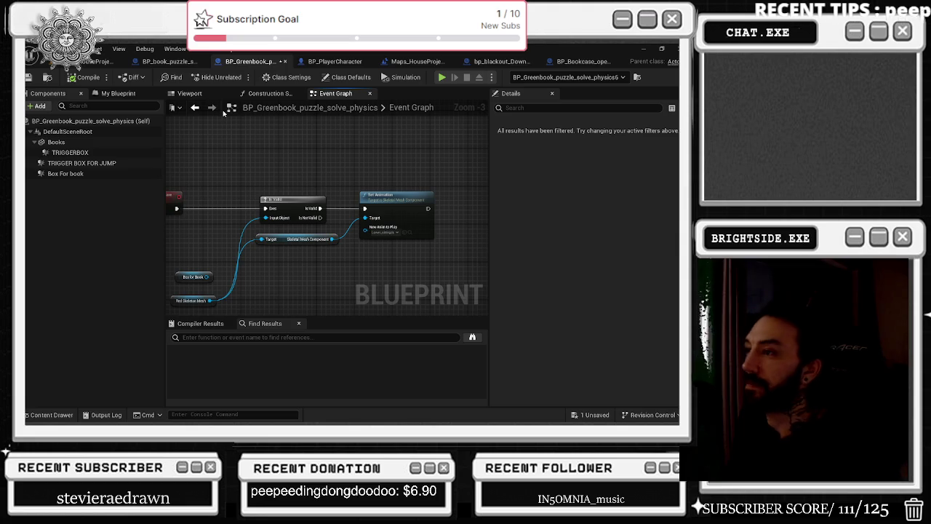
Locate the New Anim to Play animation asset in the Content Drawer, then close it.
left_click(411, 233)
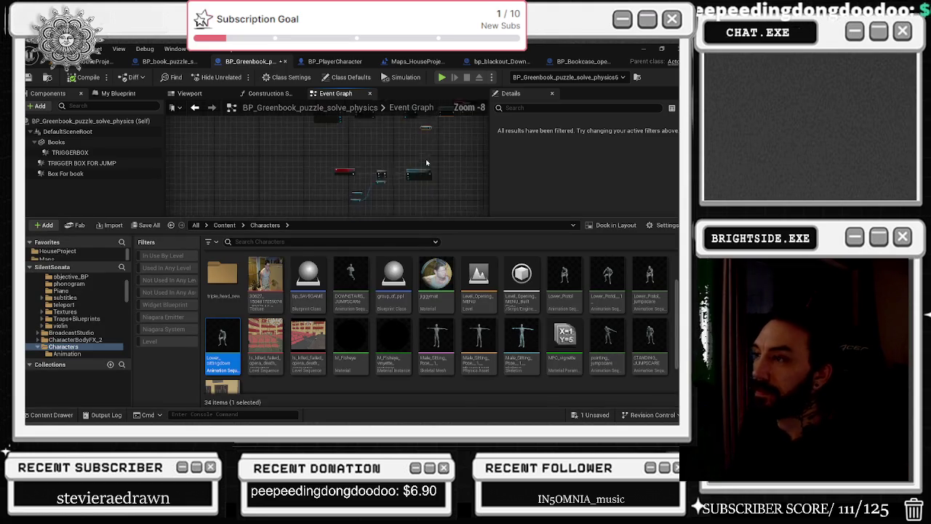
left_click(425, 159)
scroll(319, 235, "down", 5)
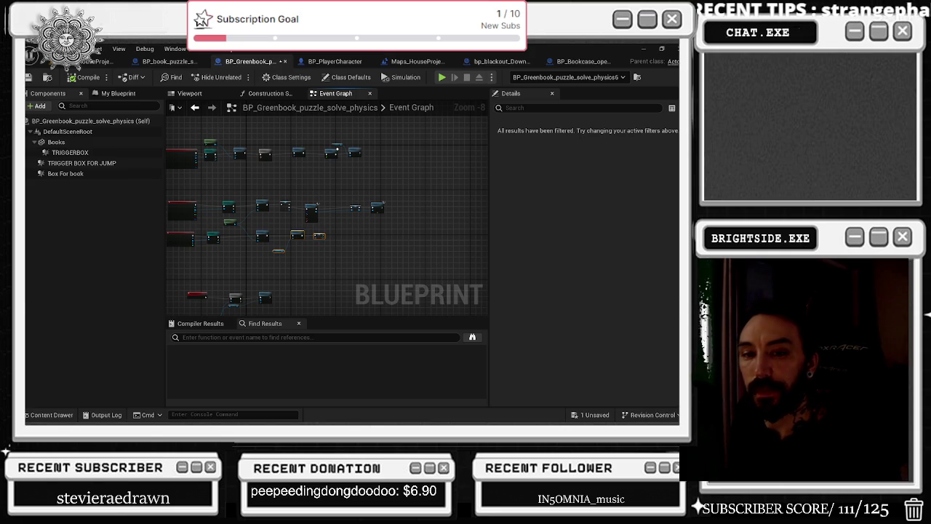
Save all changes and switch to BP_PlayerCharacter's Weapon Interactions graph.
key("ctrl+s")
left_click(169, 61)
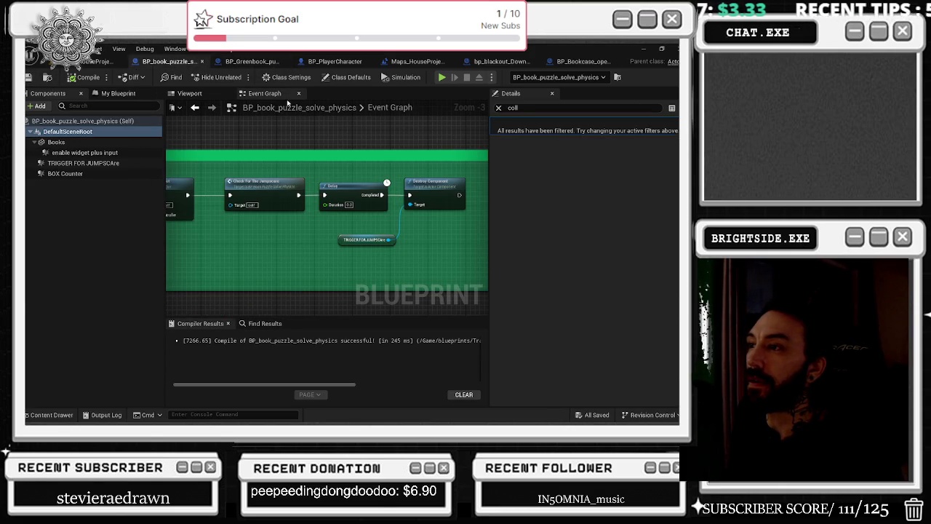
left_click(335, 61)
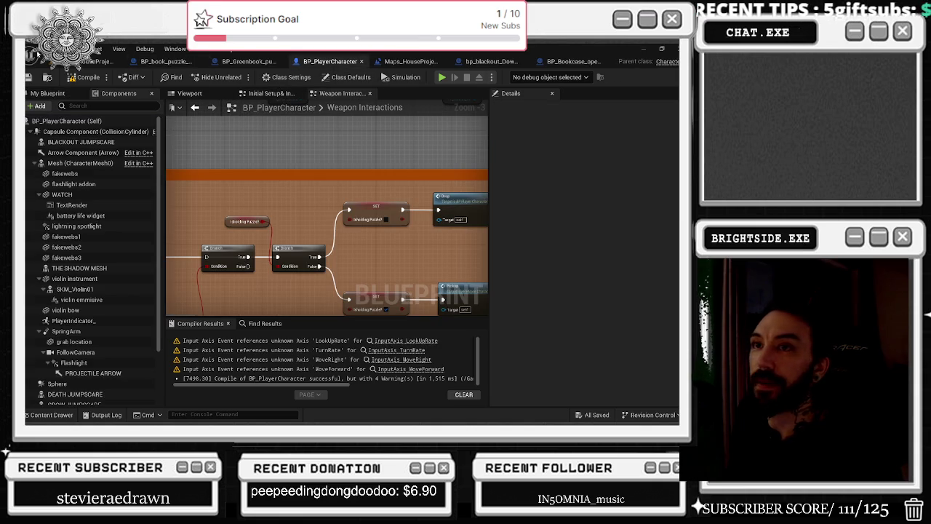
Review the bookcase Blueprint, level and BP_book_puzzle_solve_physics graph, ending on the BP_Greenbook tab.
left_click(583, 63)
left_click(102, 61)
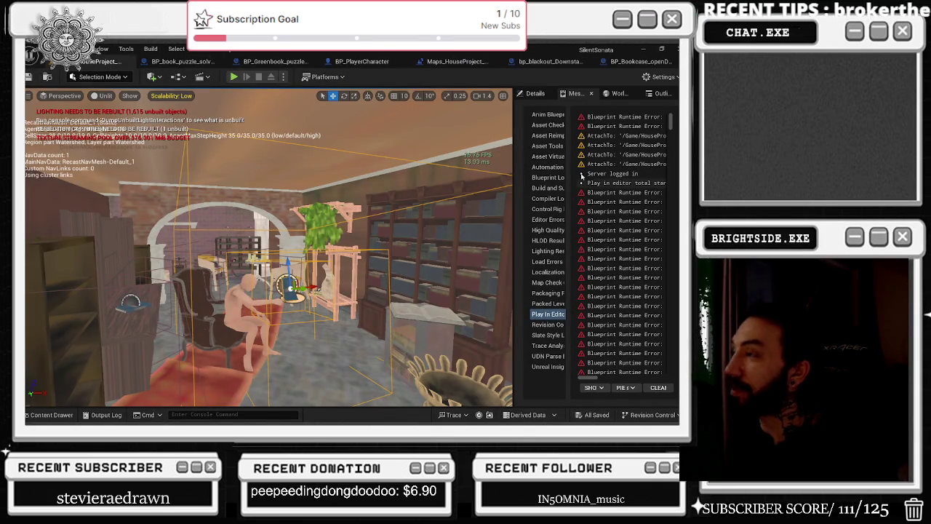
left_click(190, 62)
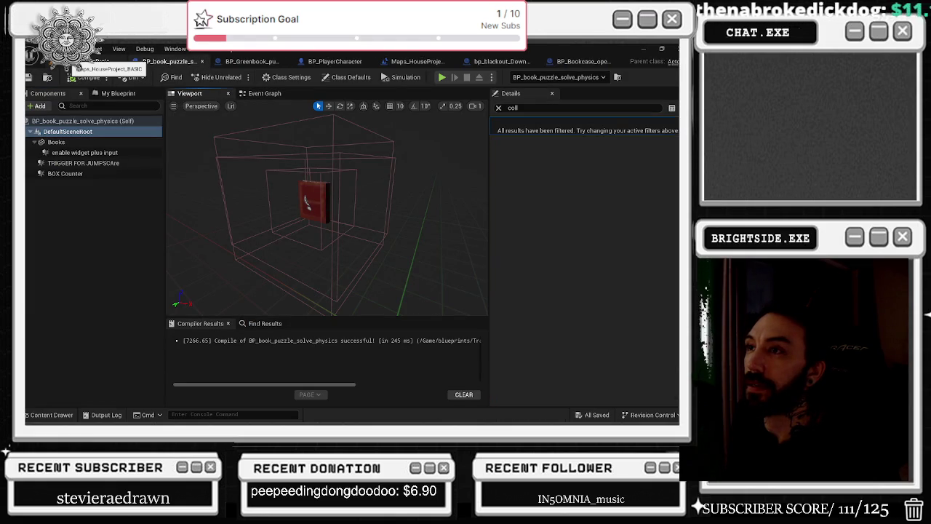
left_click(276, 93)
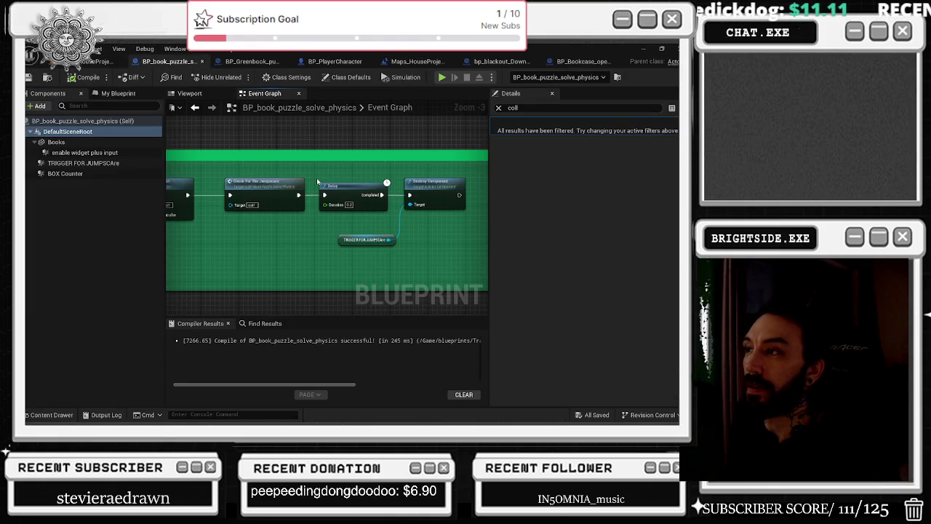
scroll(318, 181, "down", 5)
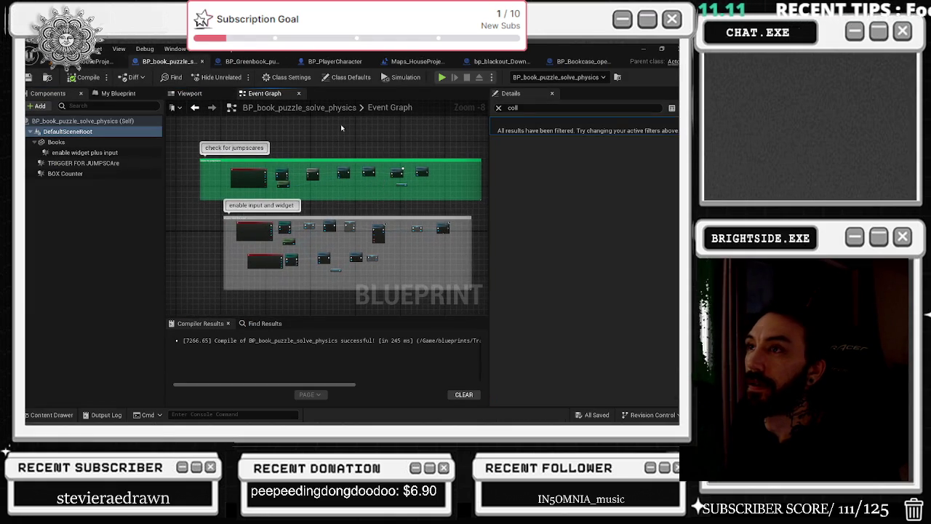
left_click(252, 61)
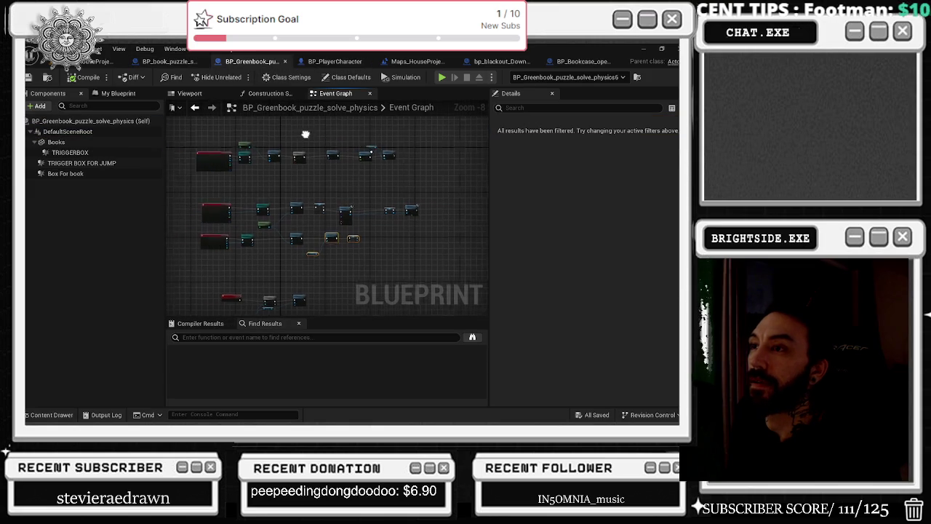
Preview the Greenbook book mesh in 3D, then pan to the pick-up widget creation nodes.
left_click(190, 94)
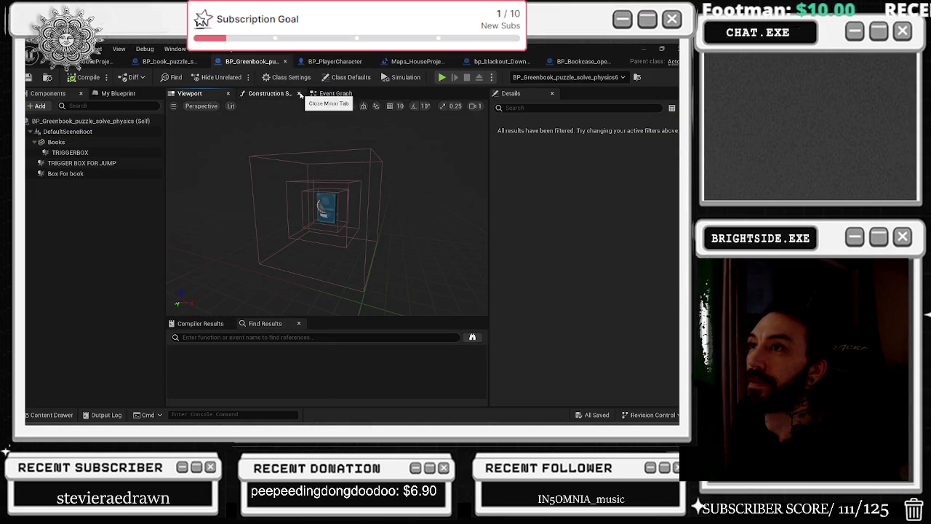
left_click(331, 100)
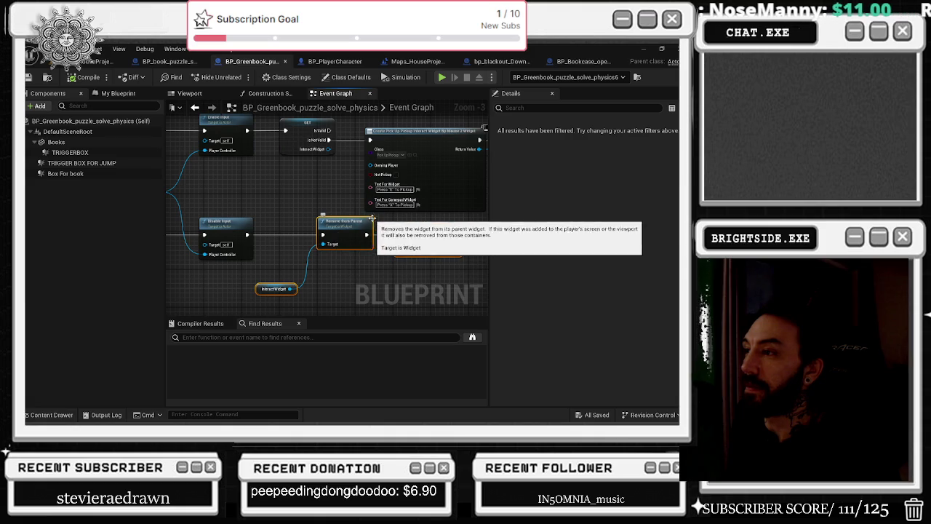
left_click_drag(460, 201, 403, 215)
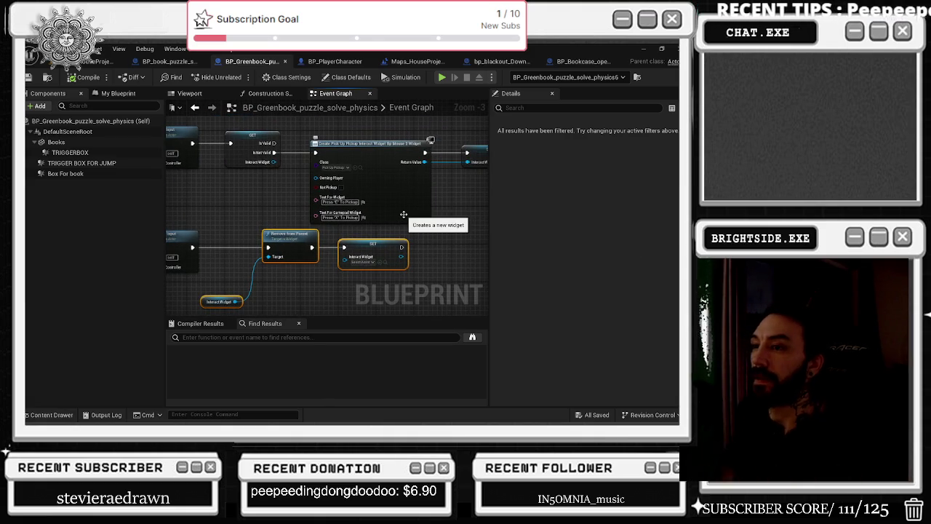
scroll(403, 214, "down", 4)
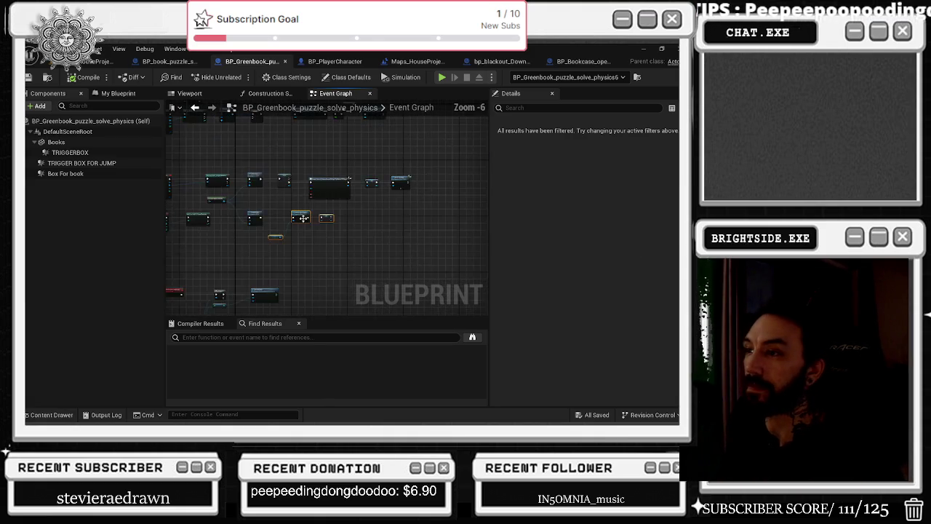
scroll(314, 248, "up", 6)
mouse_move(315, 248)
left_mouse_down()
mouse_move(243, 259)
mouse_move(198, 298)
mouse_move(227, 311)
mouse_move(279, 414)
left_mouse_up()
left_click_drag(415, 277, 187, 254)
Pan through the player cast, input, jumpscare, delay and destroy nodes.
scroll(276, 260, "down", 2)
mouse_move(275, 260)
left_mouse_down()
mouse_move(305, 219)
mouse_move(436, 237)
left_mouse_up()
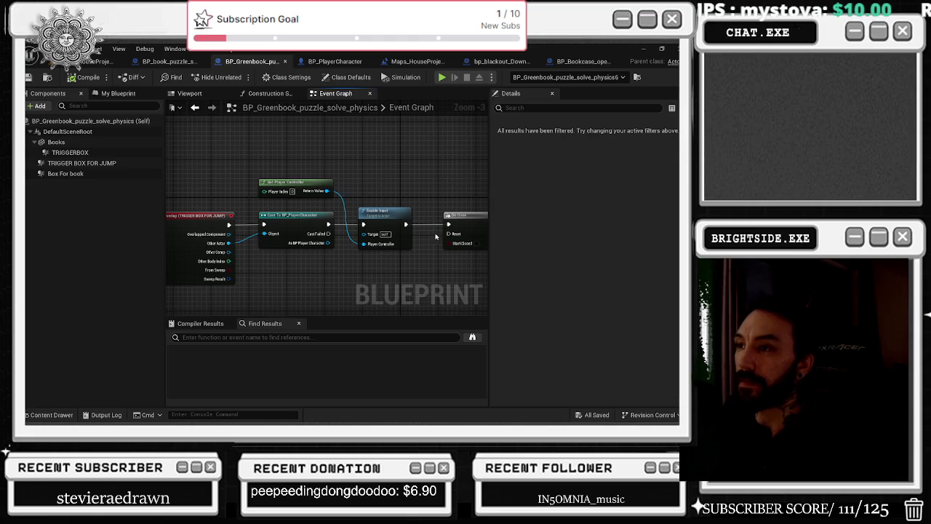
mouse_move(437, 175)
left_mouse_down()
mouse_move(235, 178)
mouse_move(171, 201)
left_mouse_up()
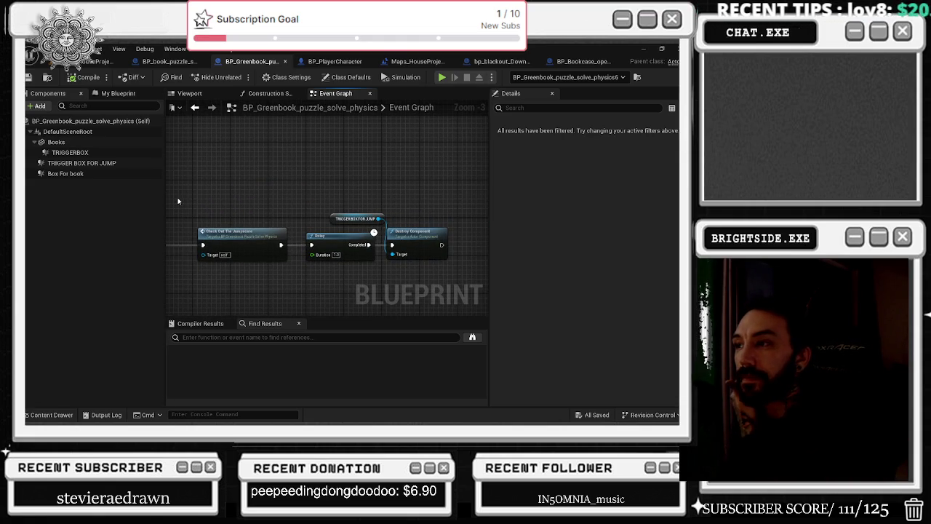
scroll(470, 254, "down", 8)
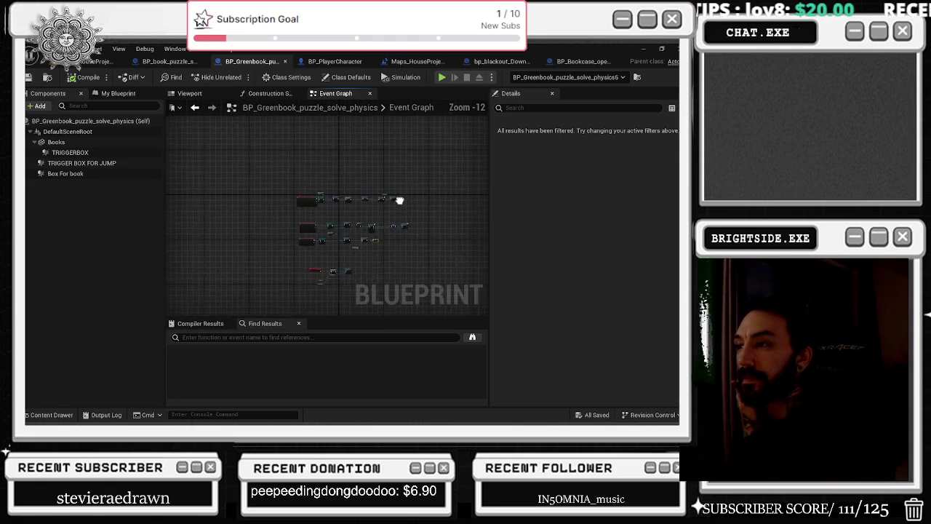
scroll(320, 267, "up", 7)
left_click_drag(395, 255, 379, 224)
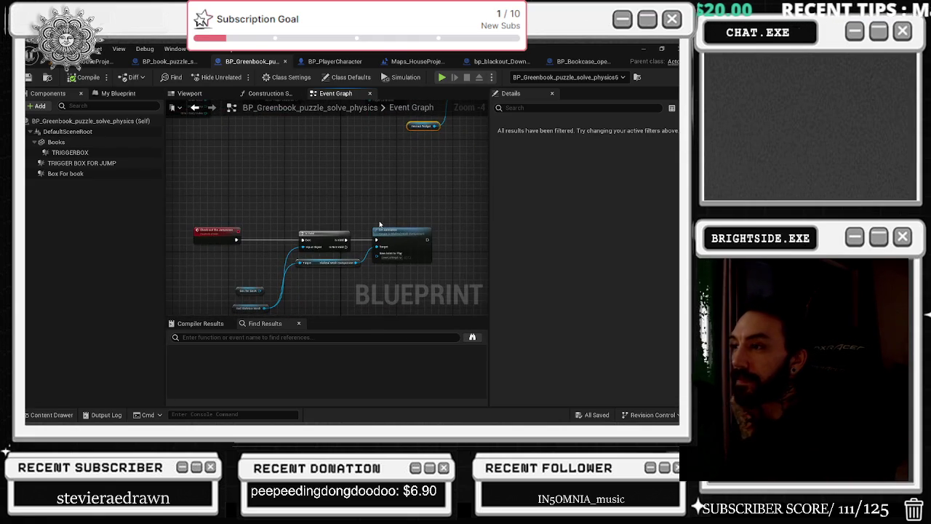
Save the Blueprint, then select the Books mesh in the Viewport and scroll to Collision.
left_click(28, 77)
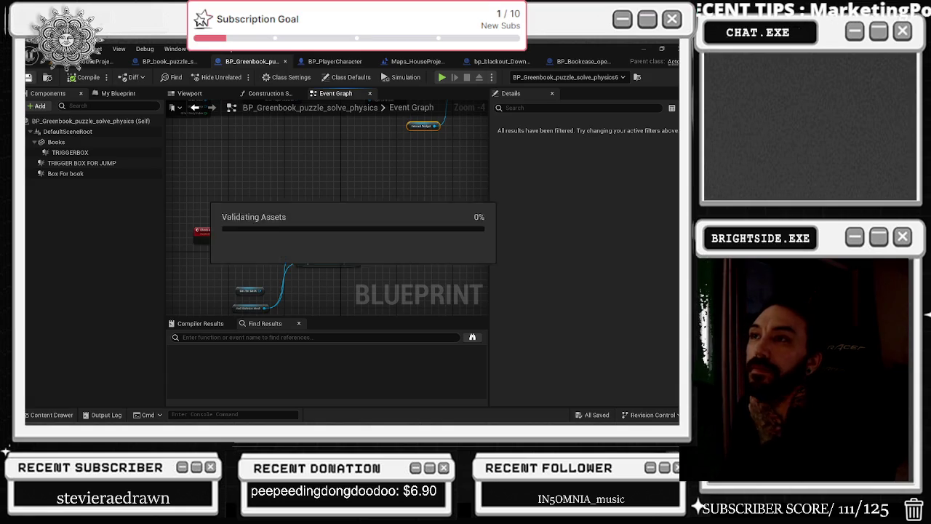
left_click(188, 94)
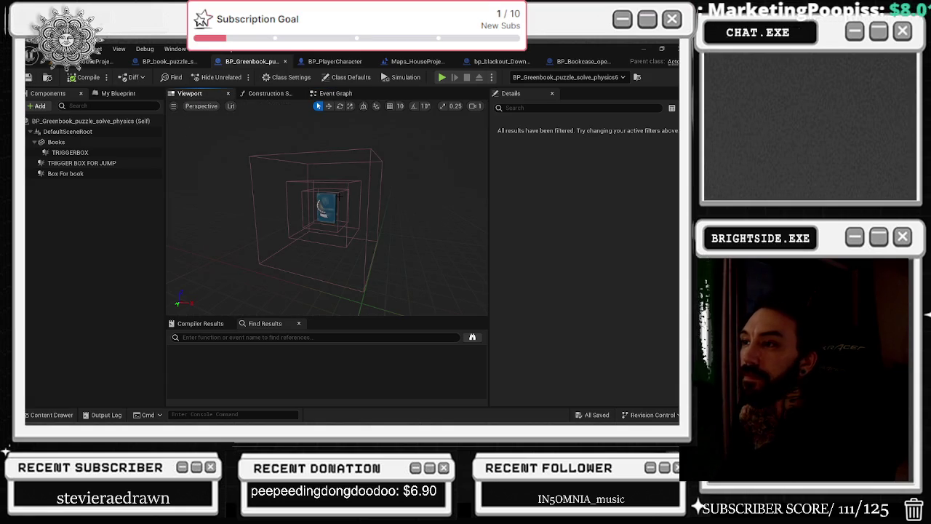
left_click(331, 200)
scroll(644, 255, "down", 10)
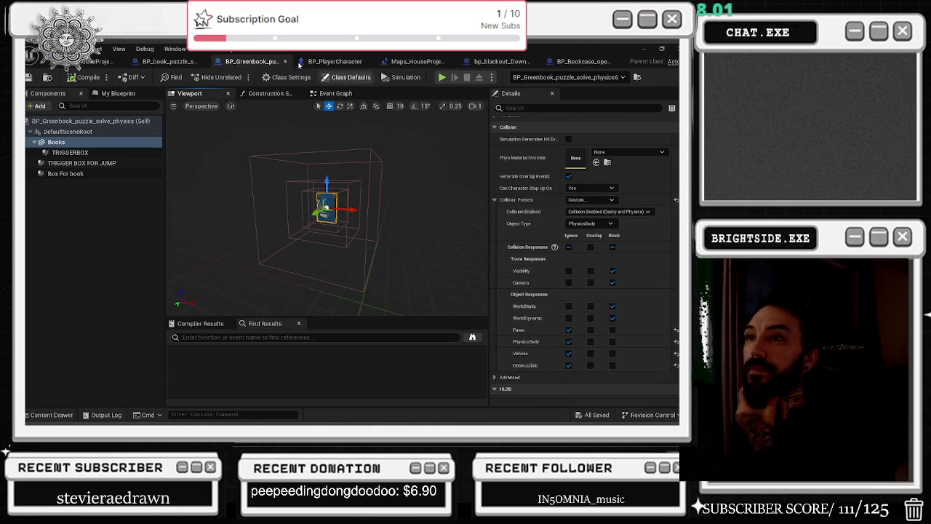
Compare Books collision between BP_book_puzzle_solve_physics and BP_Greenbook, then return to the HouseProject level.
left_click(171, 61)
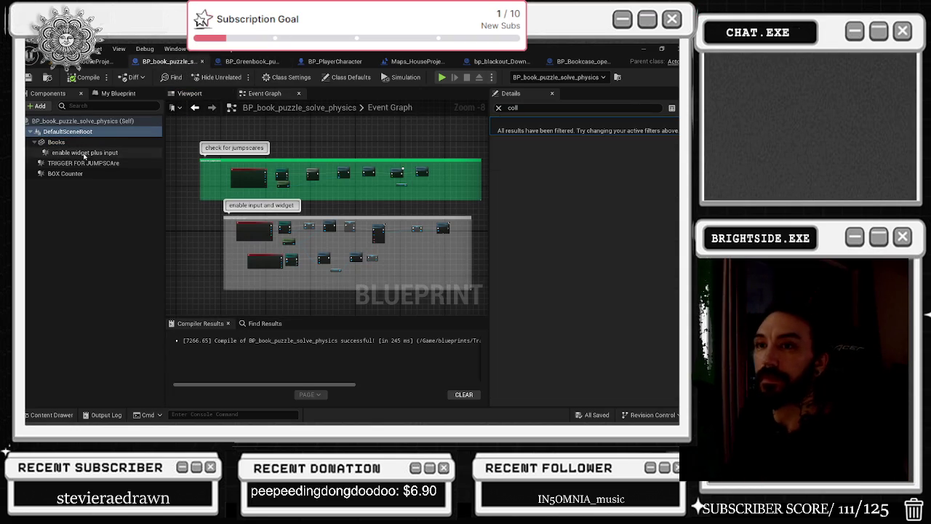
left_click(56, 142)
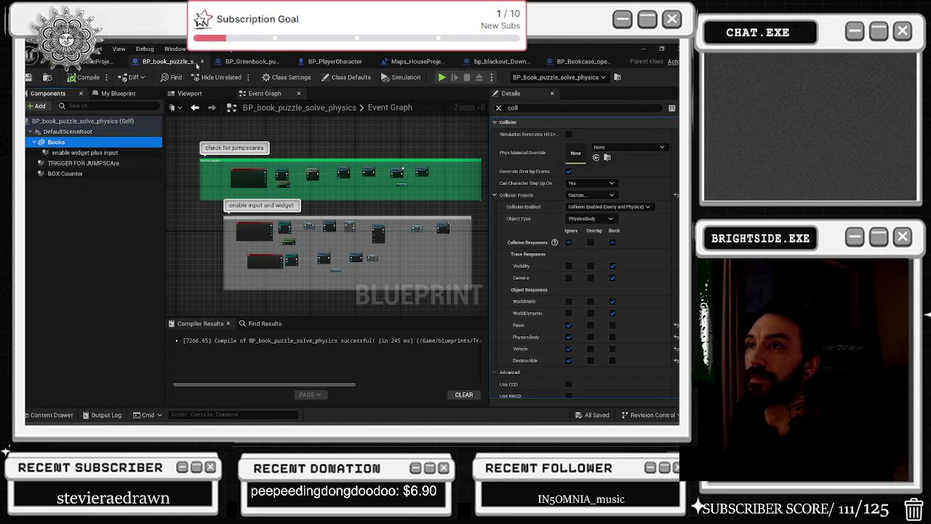
left_click(238, 65)
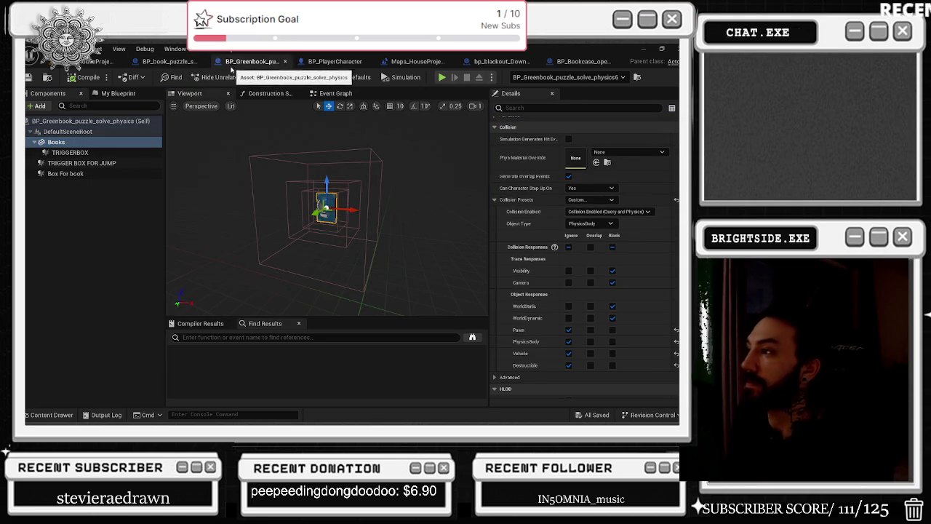
left_click(163, 65)
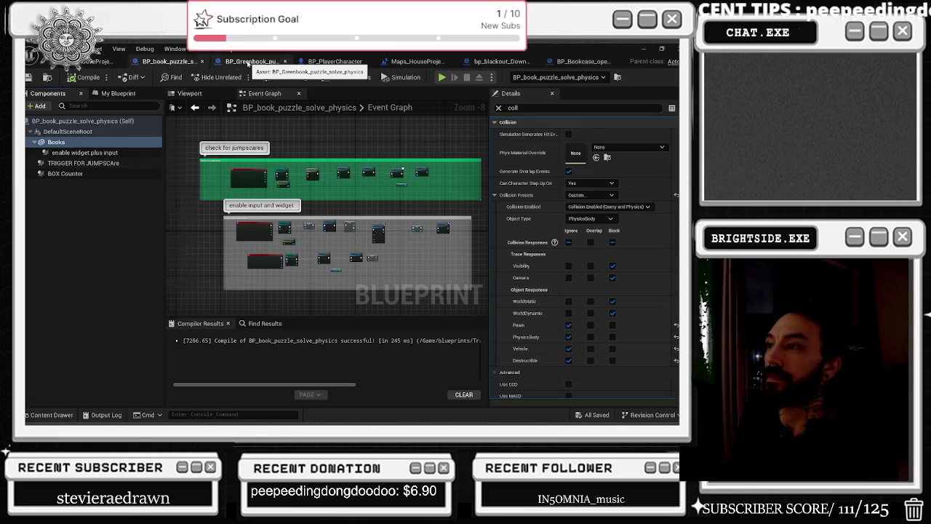
left_click(248, 63)
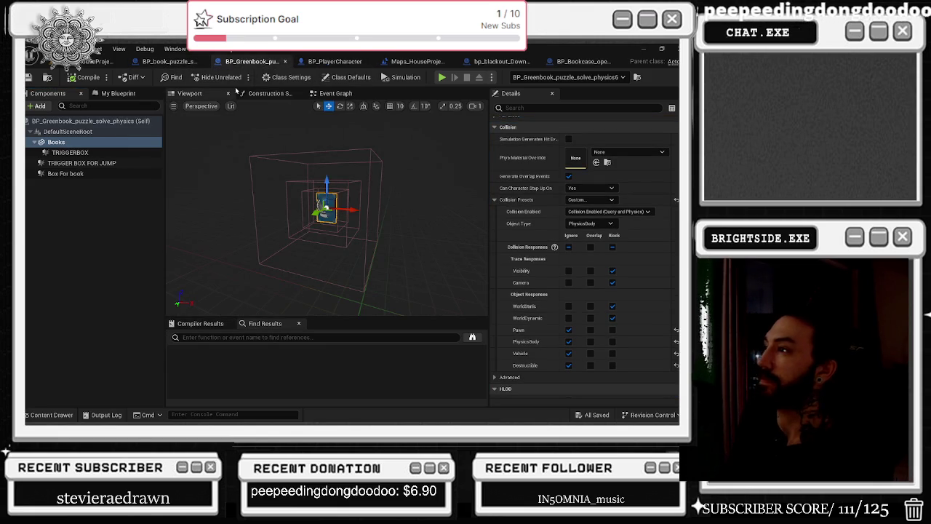
left_click(181, 62)
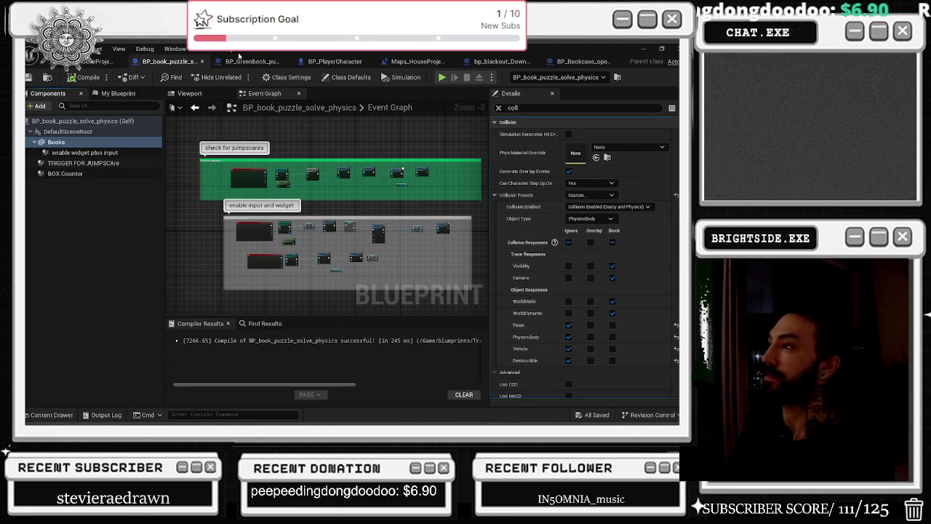
left_click(250, 62)
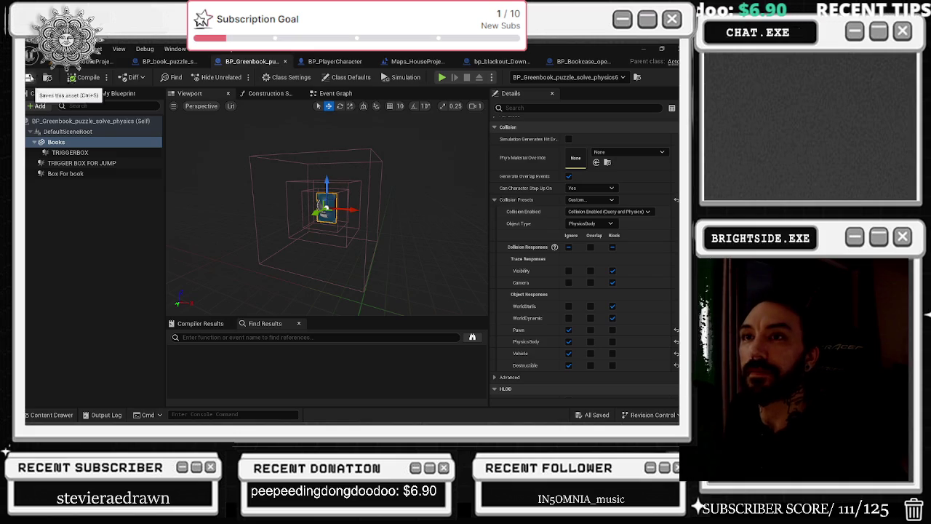
left_click(98, 61)
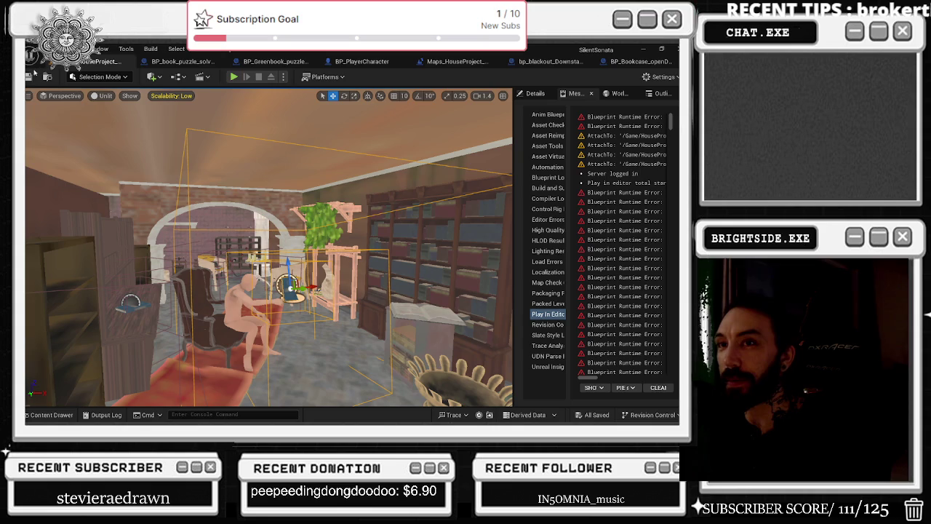
Re-enable realtime viewport rendering, save all assets, and minimize the Unreal editor.
key("ctrl+r")
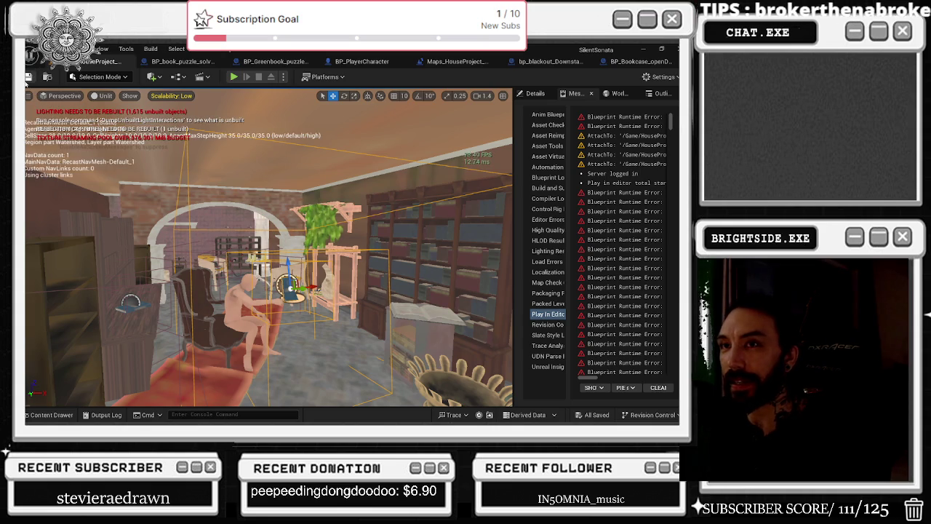
key("ctrl+s")
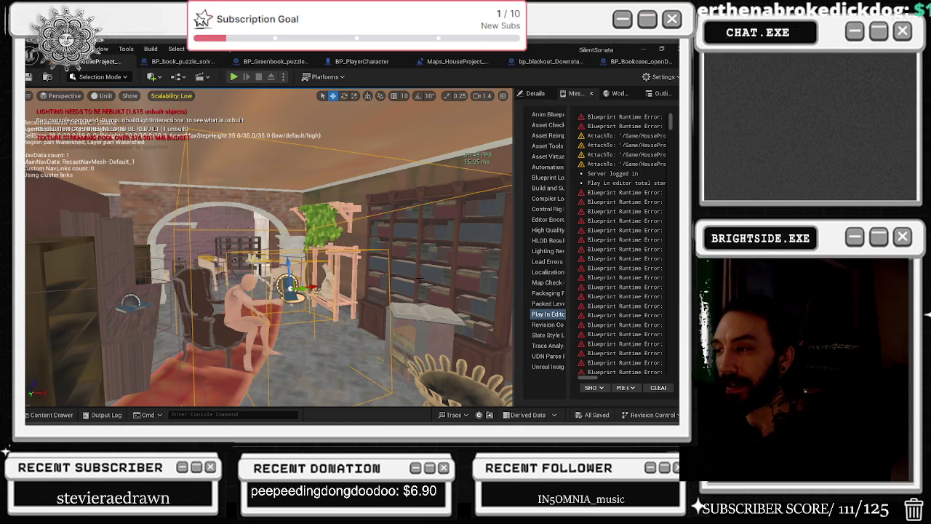
left_click(643, 52)
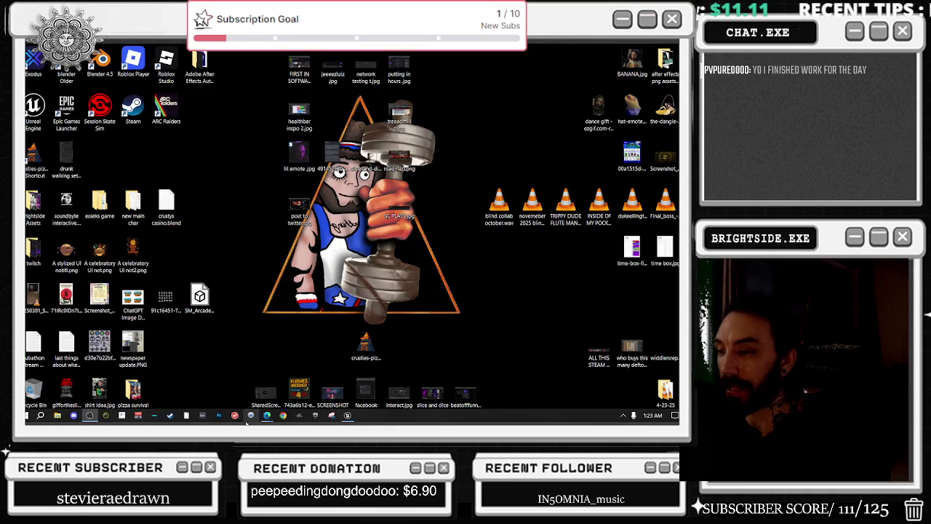
Restore the YouTube browser playing the mix, then bring the Twitch stream window in front.
mouse_move(268, 416)
left_click(248, 381)
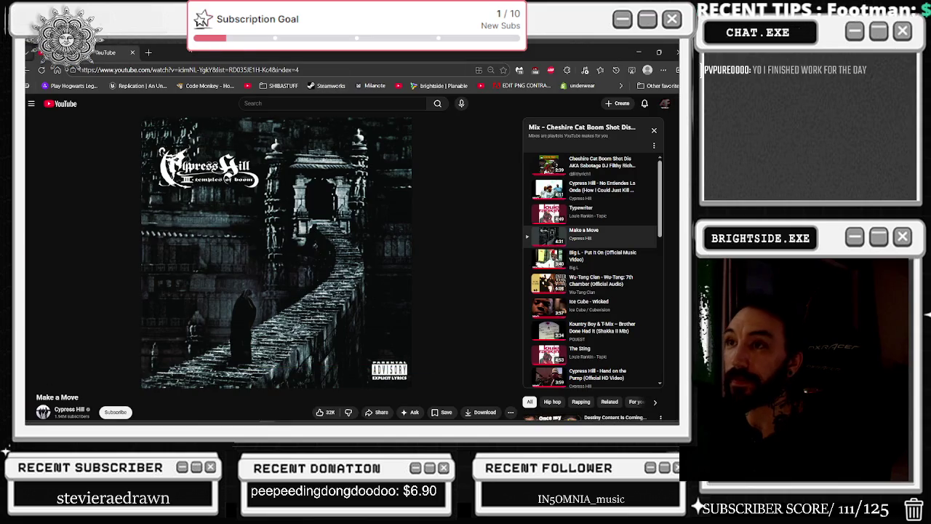
key("alt+Tab")
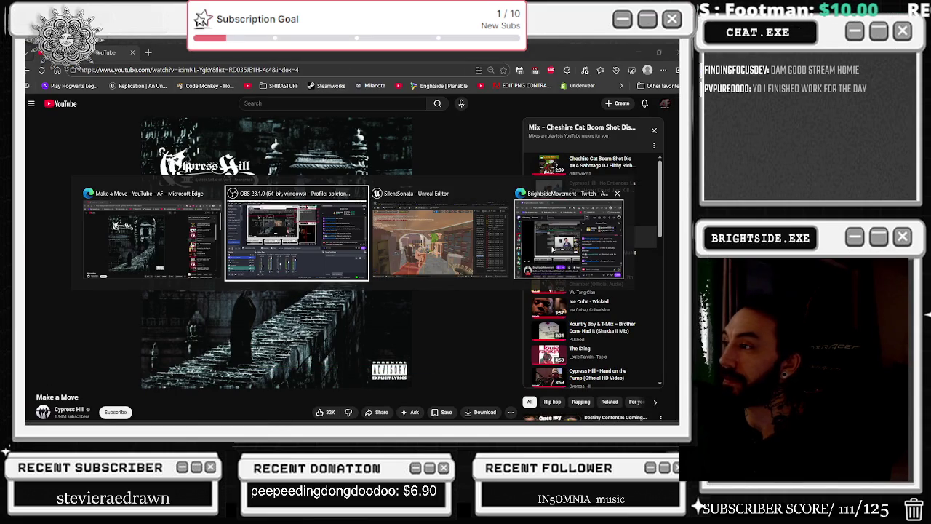
key("Escape")
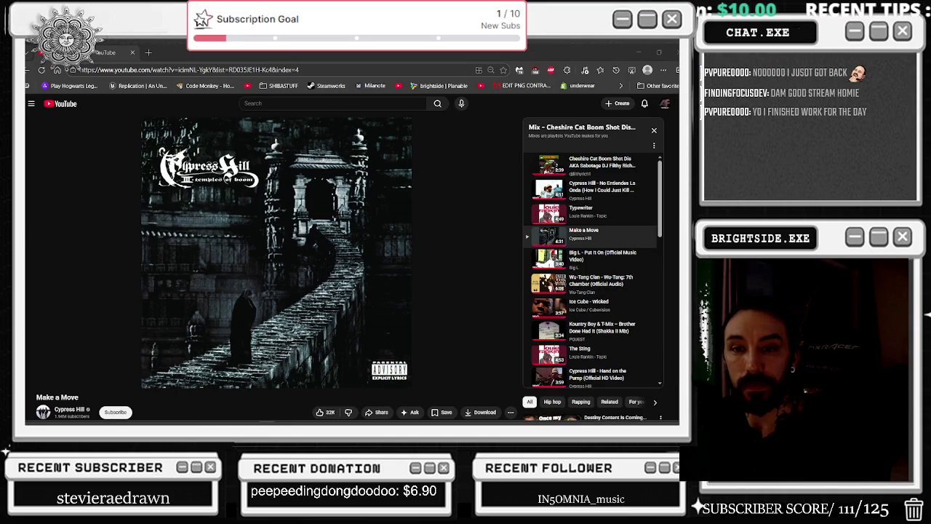
key("alt+Tab")
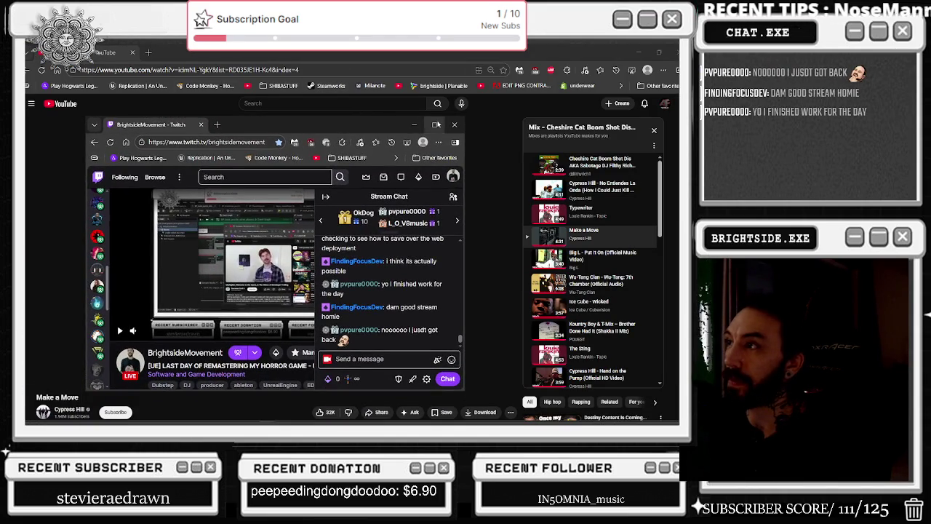
Maximize the Twitch window and scroll to the top of the Followed Channels sidebar.
left_click(433, 124)
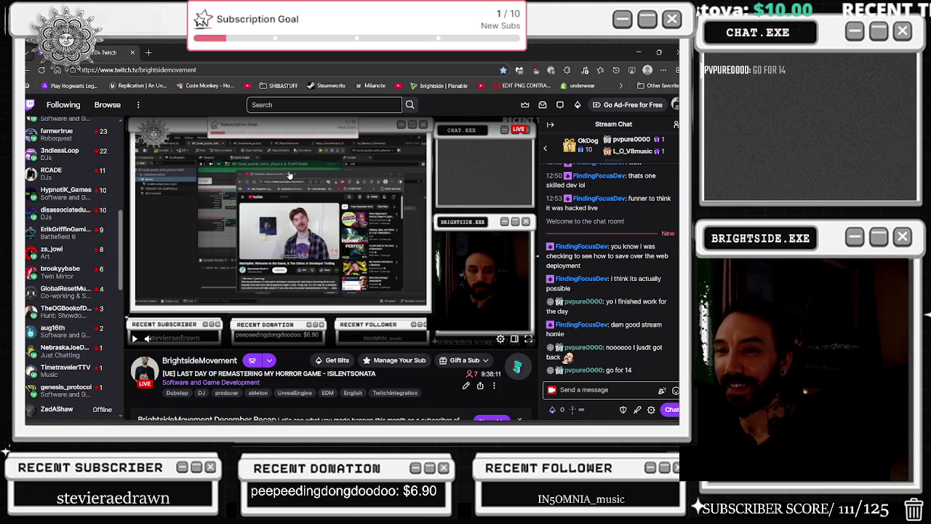
mouse_move(45, 255)
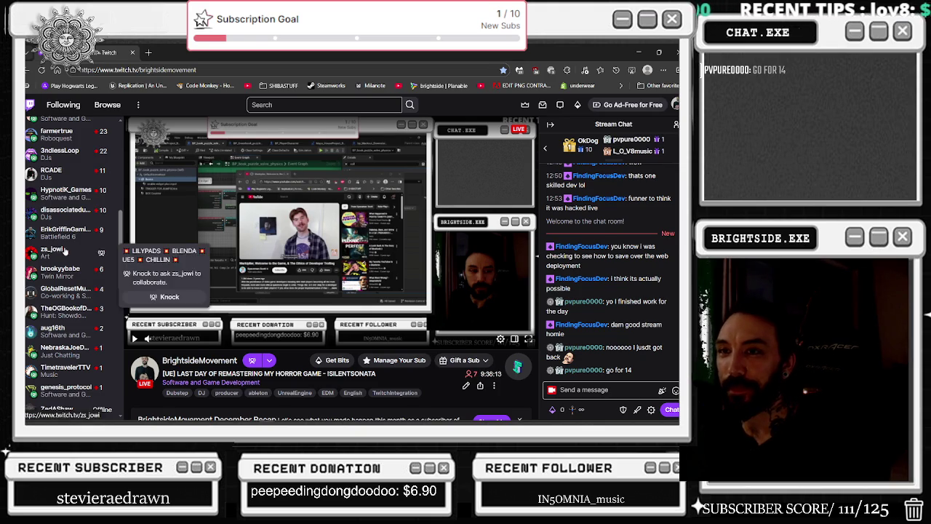
scroll(65, 251, "up", 2)
scroll(66, 251, "up", 3)
Scroll up and down through the followed channels list, checking individual entries.
mouse_move(86, 290)
scroll(86, 291, "down", 5)
mouse_move(93, 315)
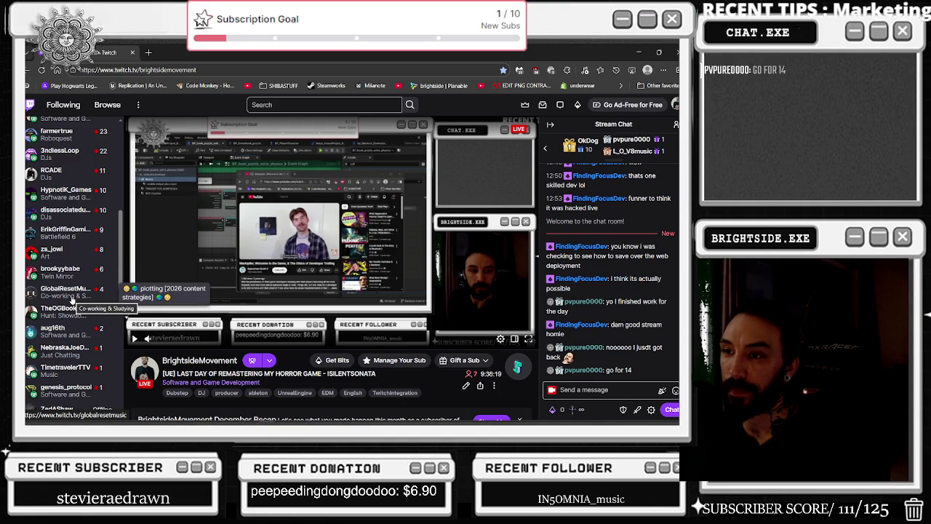
mouse_move(81, 371)
scroll(81, 372, "down", 1)
scroll(82, 375, "up", 4)
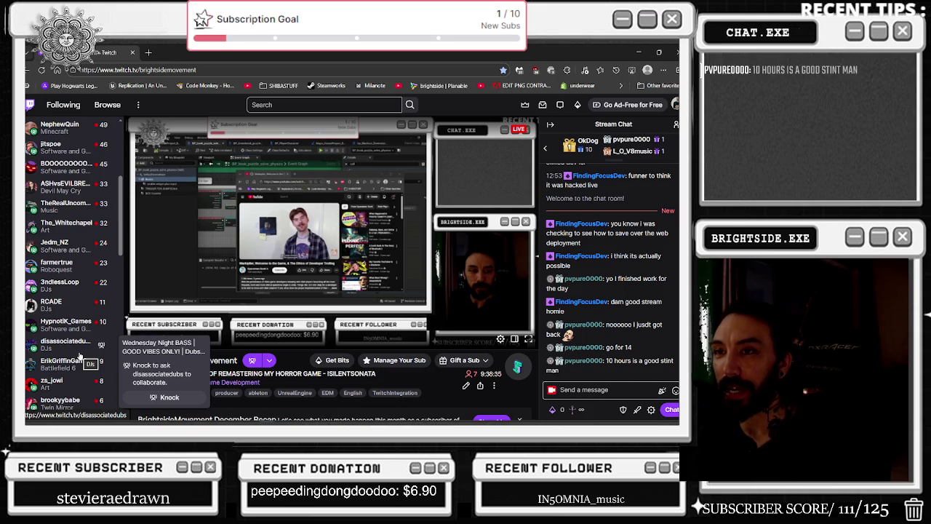
scroll(51, 218, "up", 5)
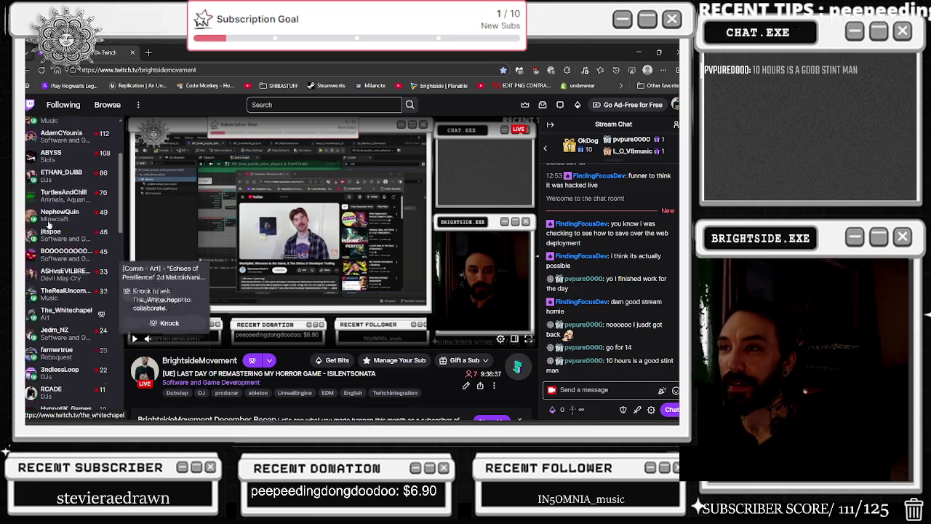
scroll(60, 212, "up", 1)
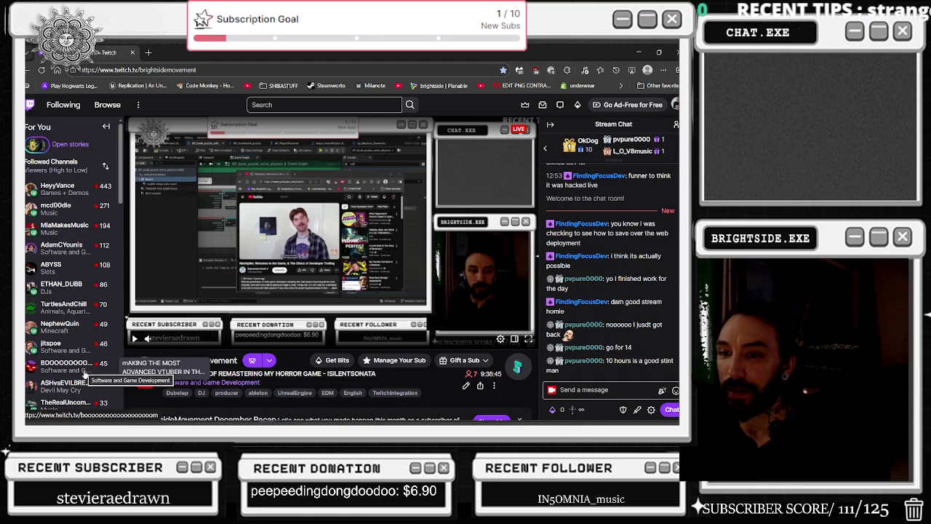
scroll(84, 313, "down", 2)
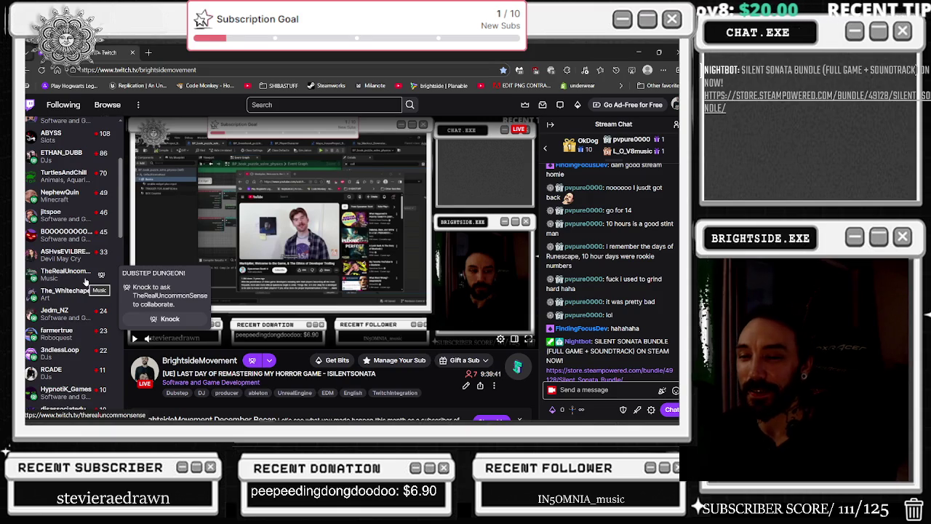
scroll(86, 282, "down", 2)
scroll(73, 336, "down", 2)
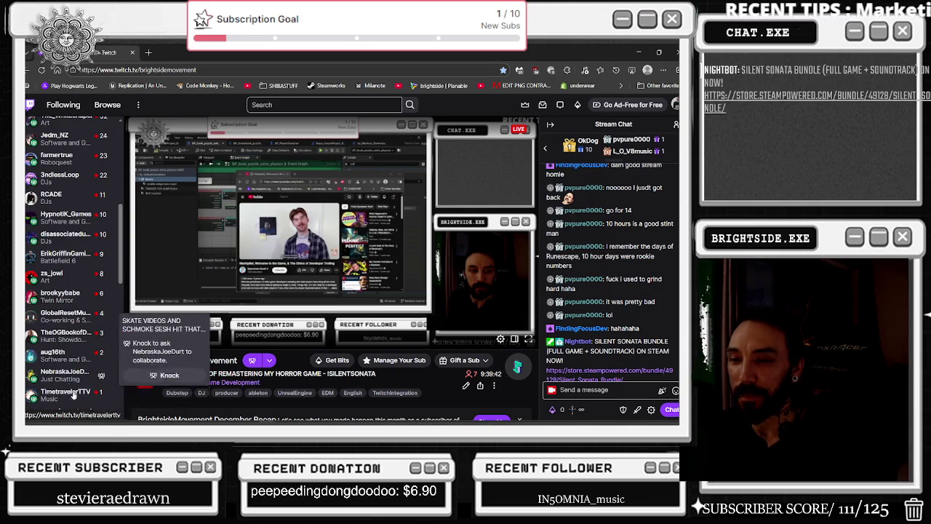
scroll(98, 327, "down", 1)
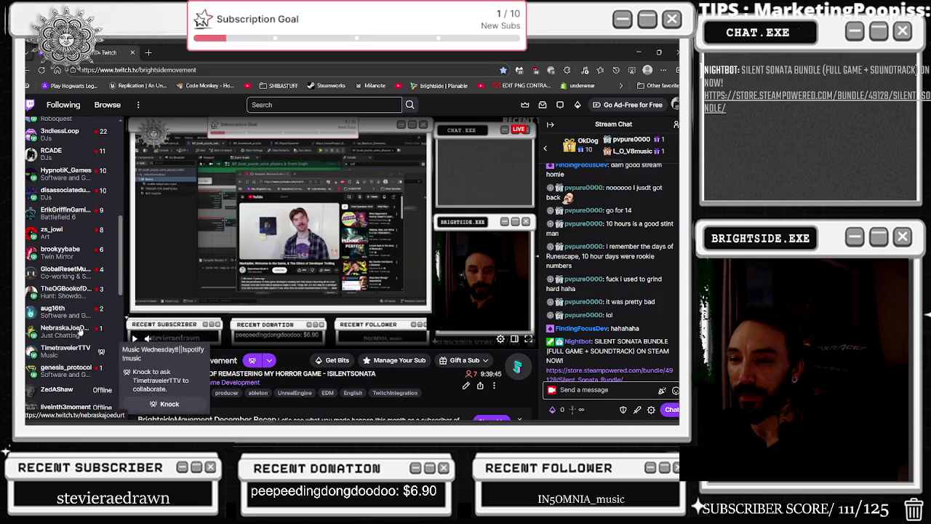
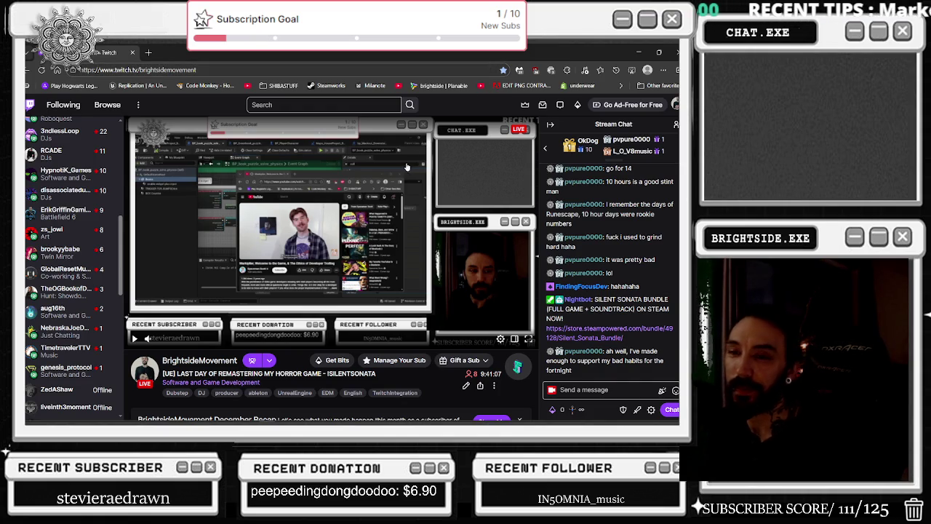
Open jitspoe's live Retro FPS GameDev in Godot channel from the Following sidebar, select its URL, then switch to YouTube.
scroll(83, 396, "up", 3)
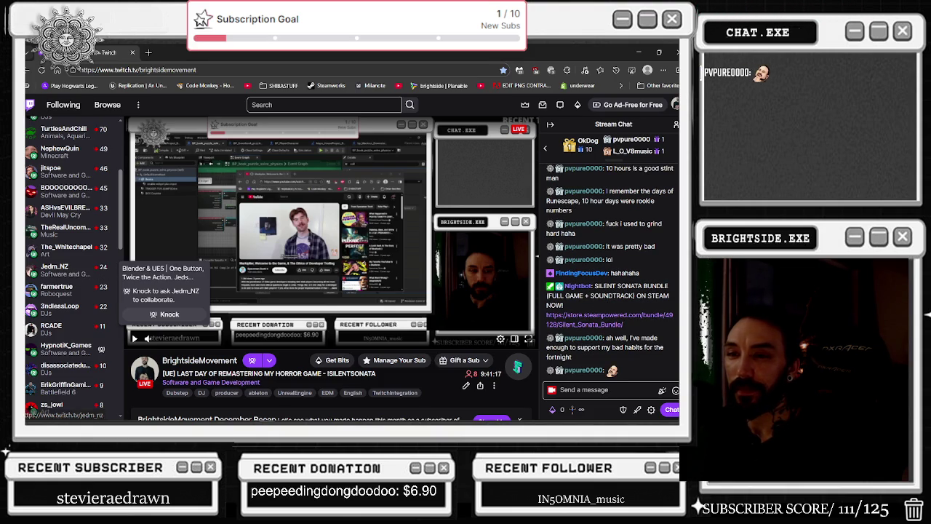
mouse_move(109, 231)
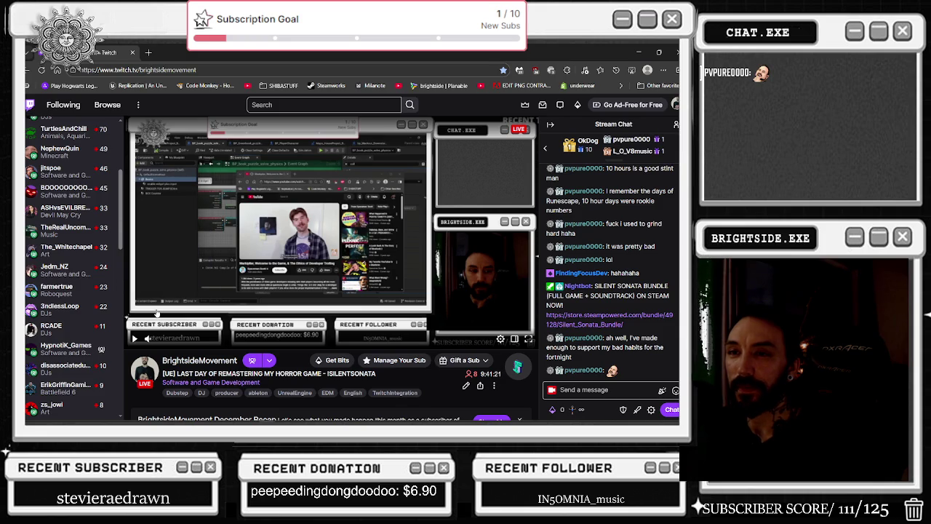
scroll(115, 300, "up", 1)
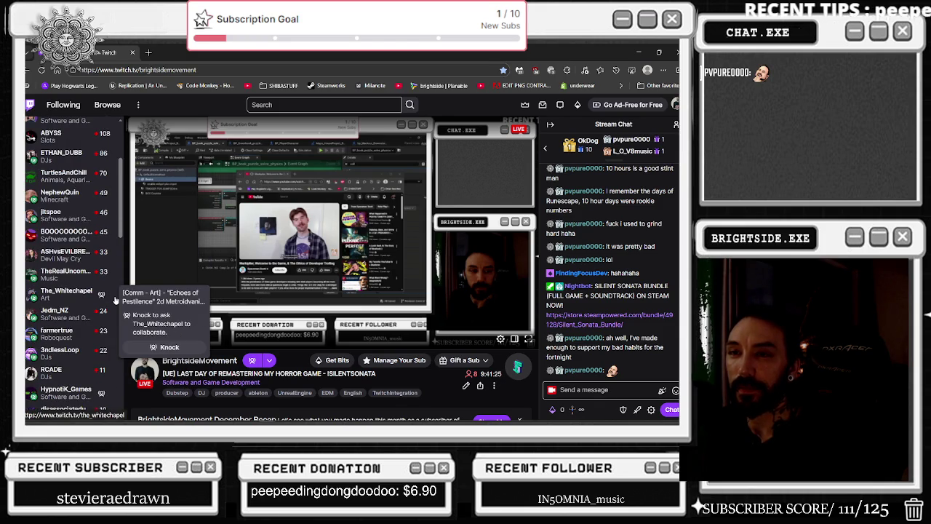
mouse_move(69, 218)
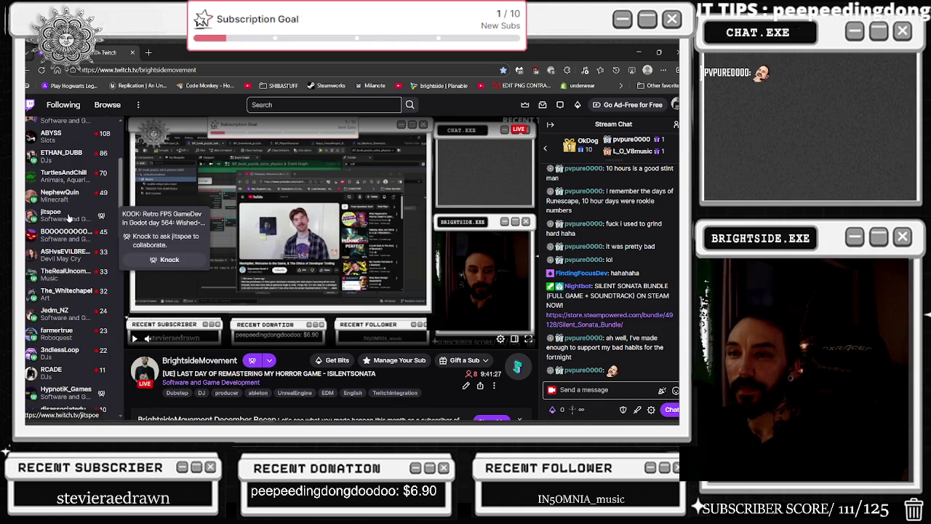
scroll(69, 219, "up", 1)
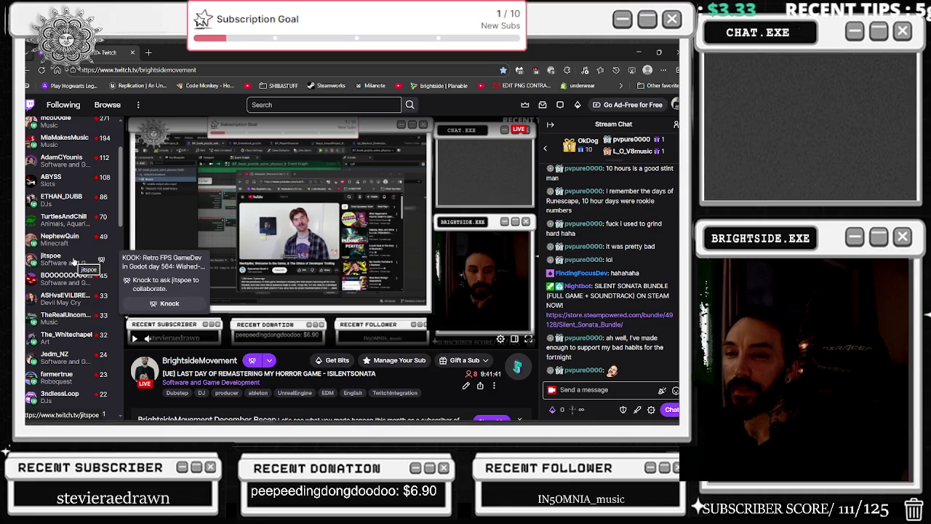
left_click(74, 260)
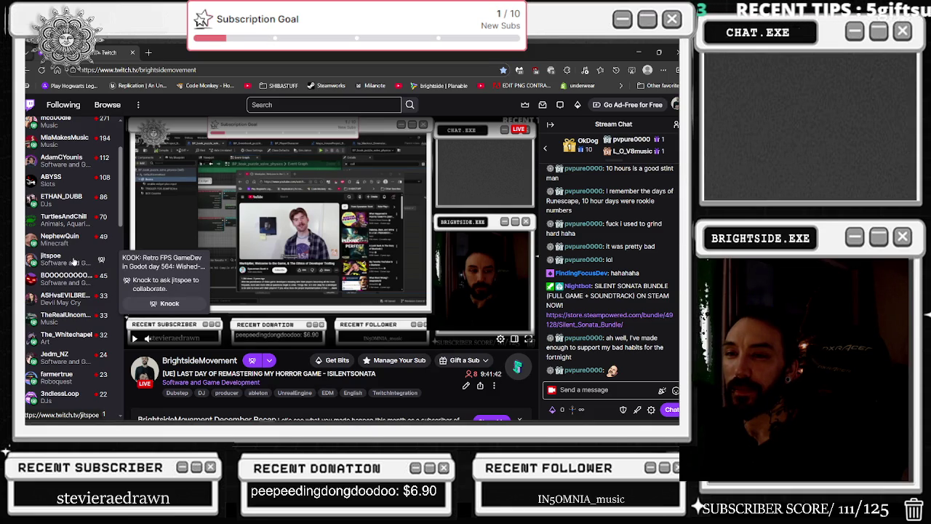
double_click(149, 69)
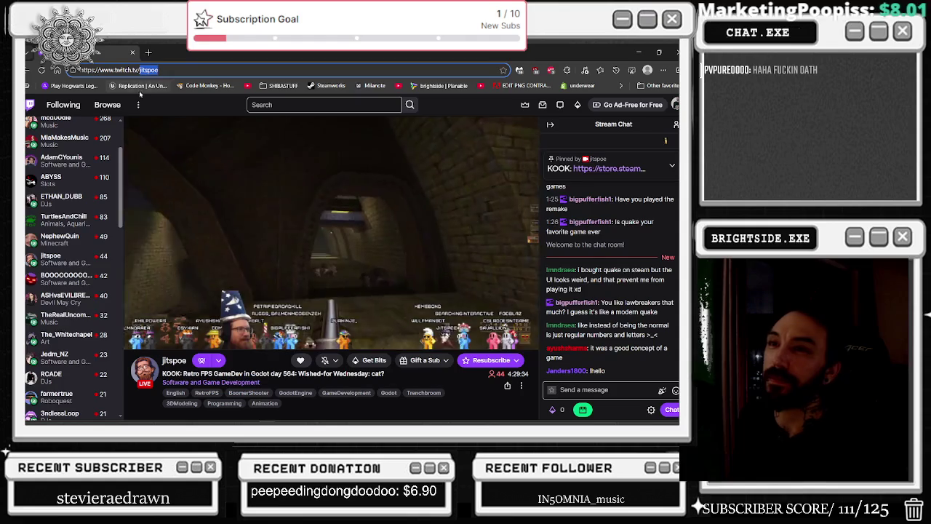
key("alt+Tab")
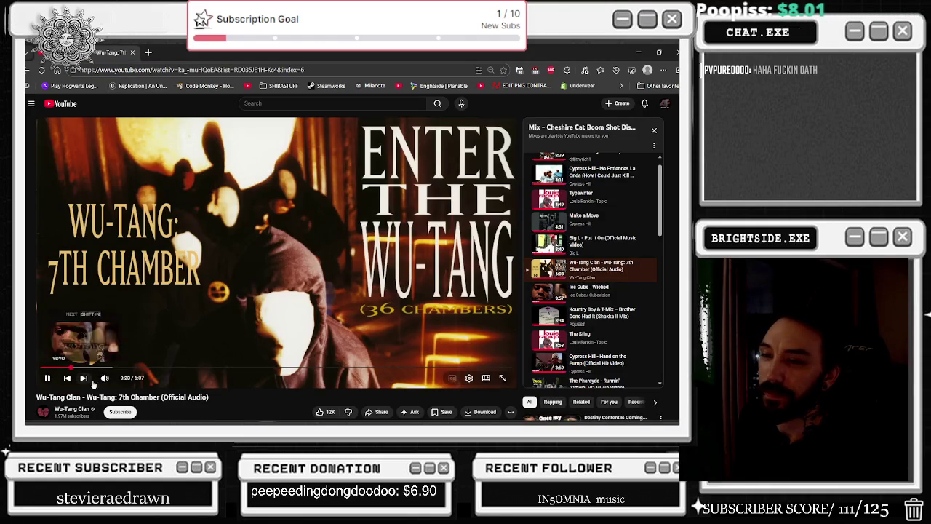
Pause the Wu-Tang Clan track and return to jitspoe's Twitch stream.
key("space")
key("alt+Tab")
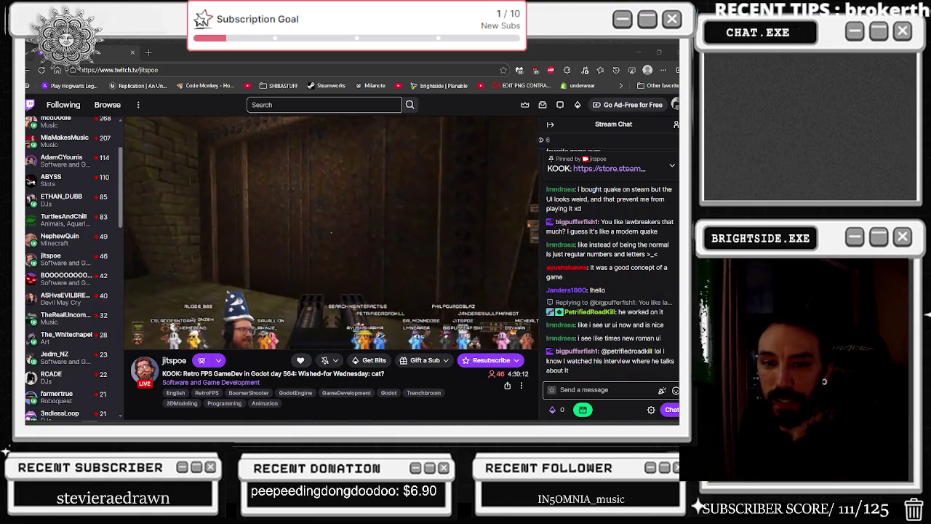
key("alt+Tab")
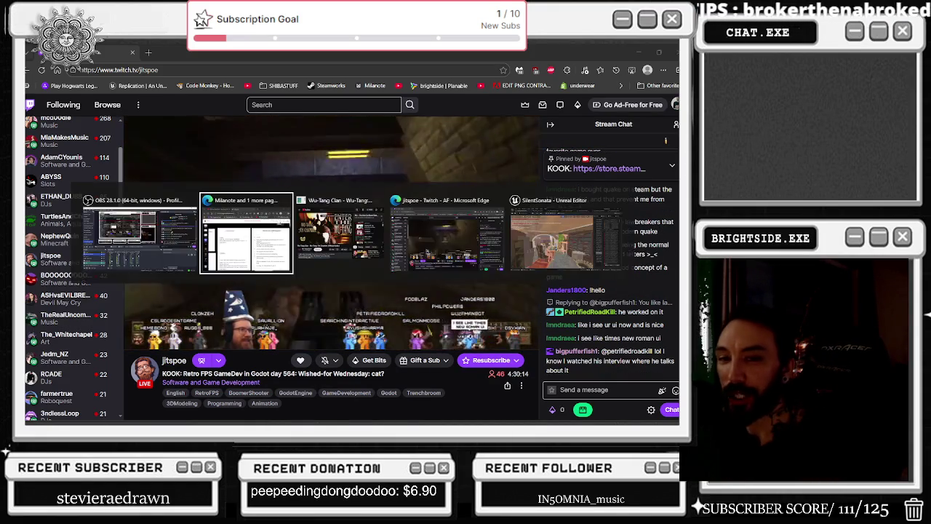
left_click(184, 246)
mouse_move(30, 131)
left_mouse_down()
mouse_move(347, 136)
mouse_move(352, 169)
left_mouse_up()
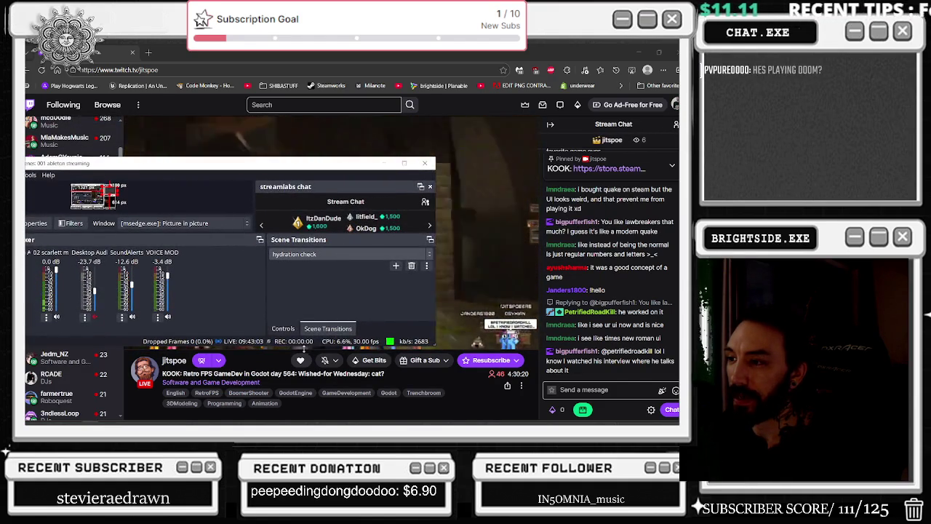
left_click_drag(304, 347, 304, 376)
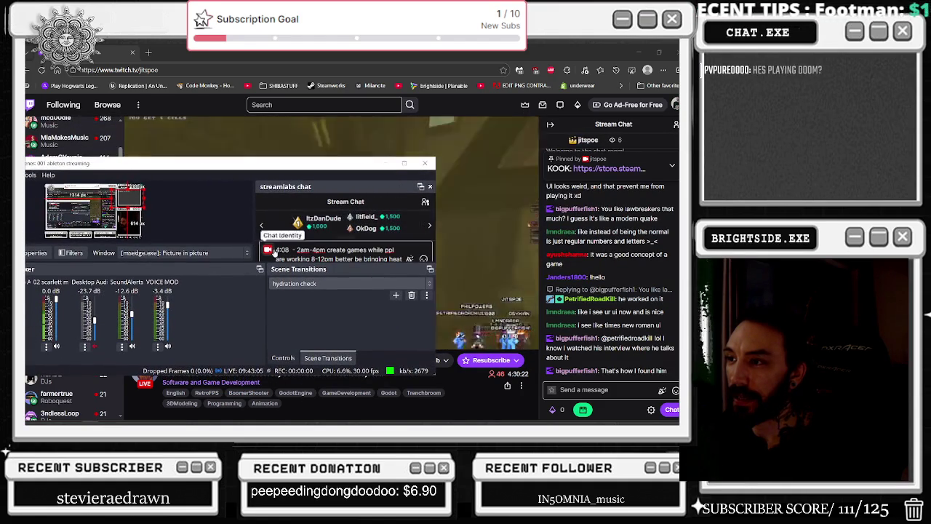
key("alt+Tab")
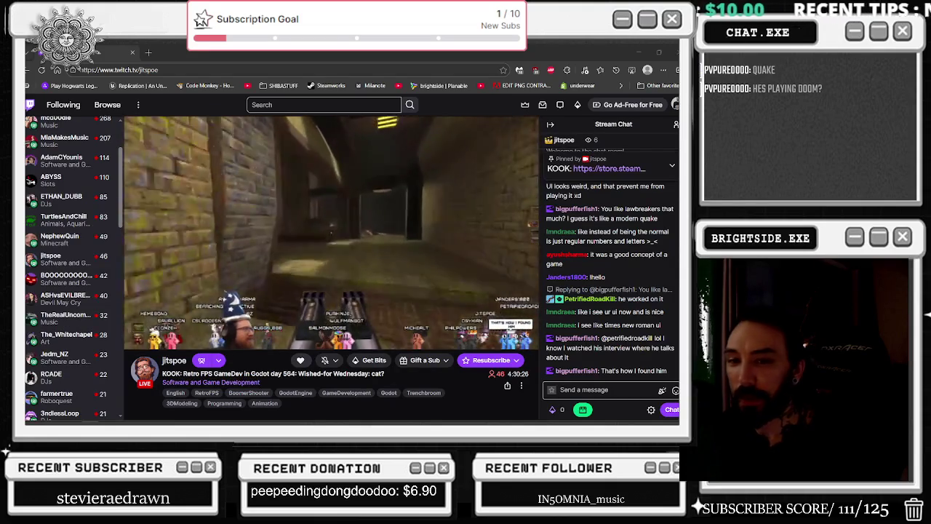
key("alt+Tab")
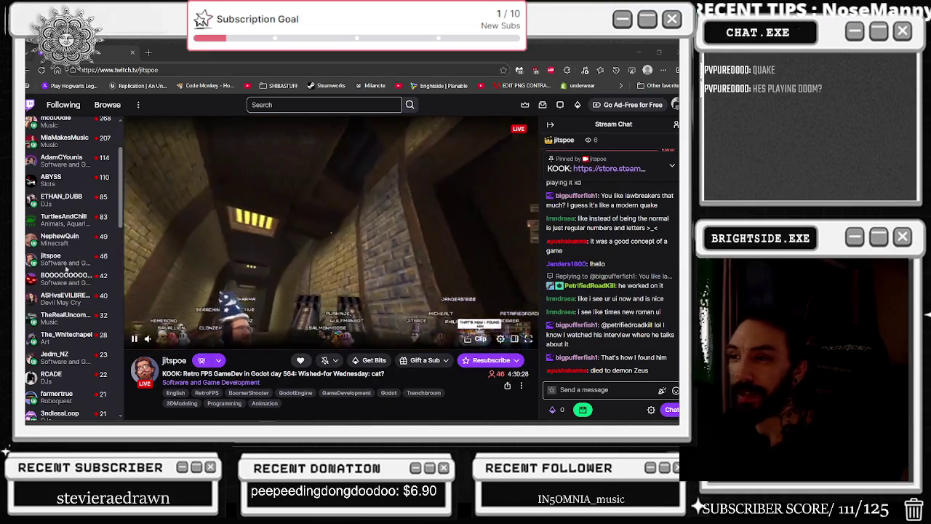